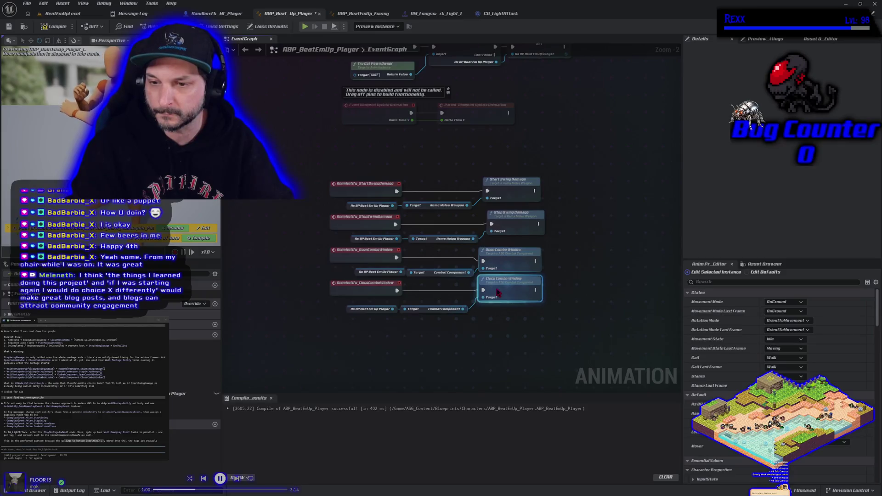
Drag the CloseComboWindow, OpenComboWindow and StopSwingDamage notify groups into evenly spaced rows.
mouse_move(441, 322)
mouse_down()
mouse_move(377, 290)
mouse_move(380, 323)
mouse_move(483, 252)
mouse_up()
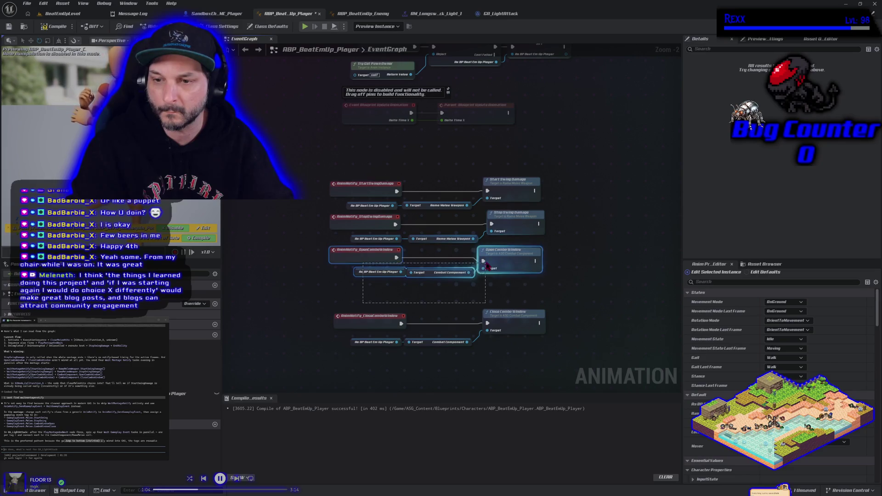
mouse_move(373, 259)
mouse_down()
mouse_move(372, 276)
mouse_move(548, 208)
mouse_up()
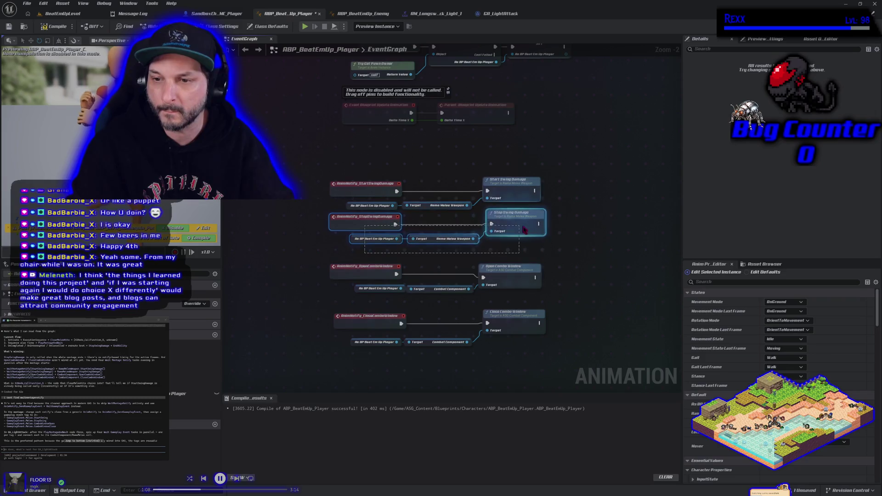
drag(383, 226, 383, 234)
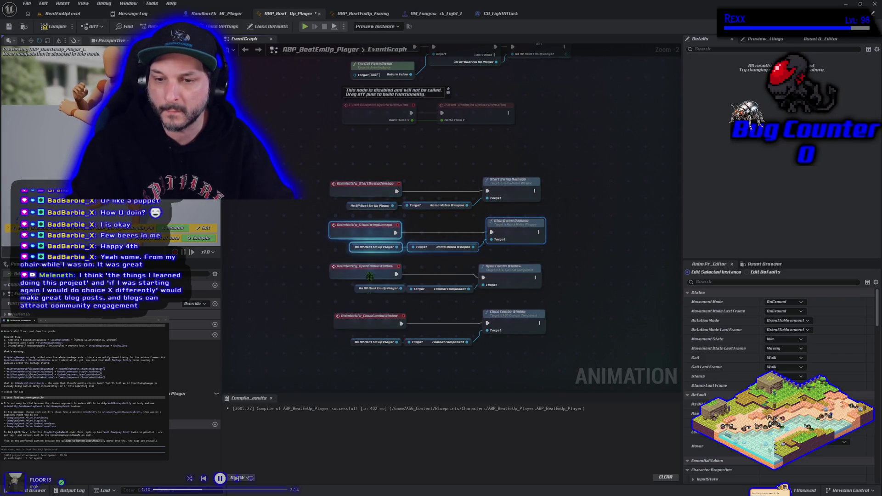
drag(528, 351, 372, 316)
click(267, 284)
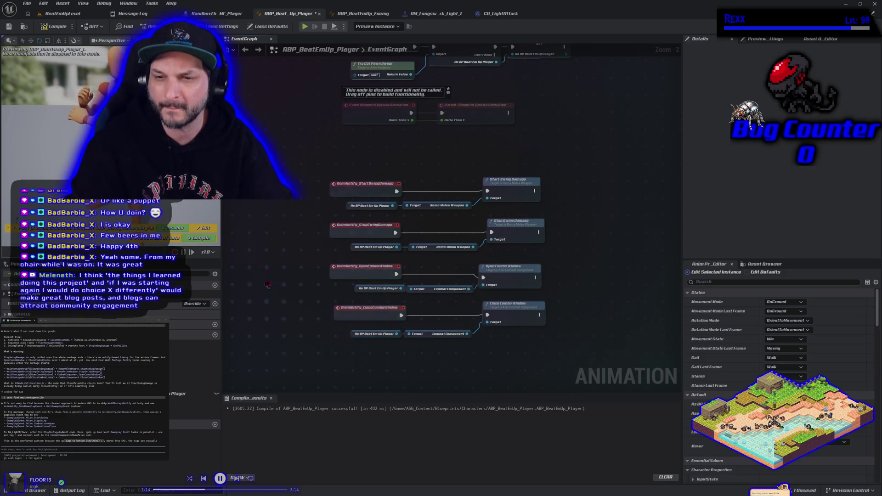
drag(296, 163, 265, 145)
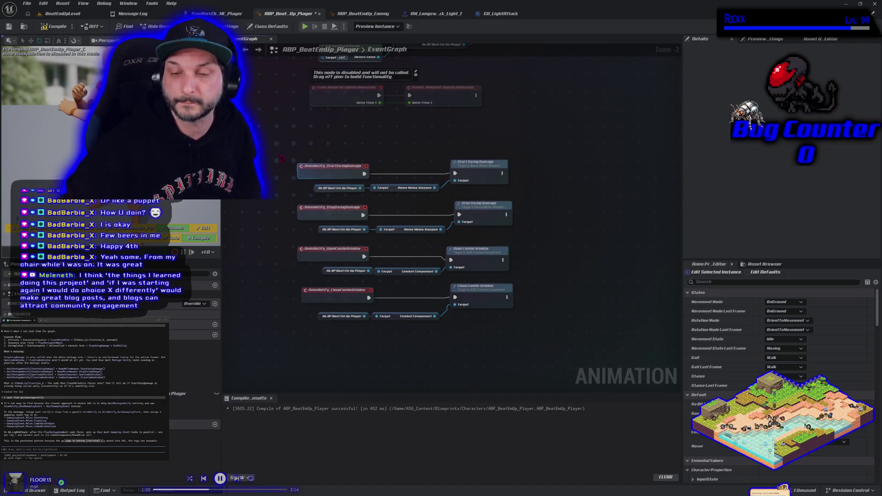
mouse_move(281, 127)
mouse_down()
mouse_move(511, 198)
mouse_move(509, 235)
mouse_up()
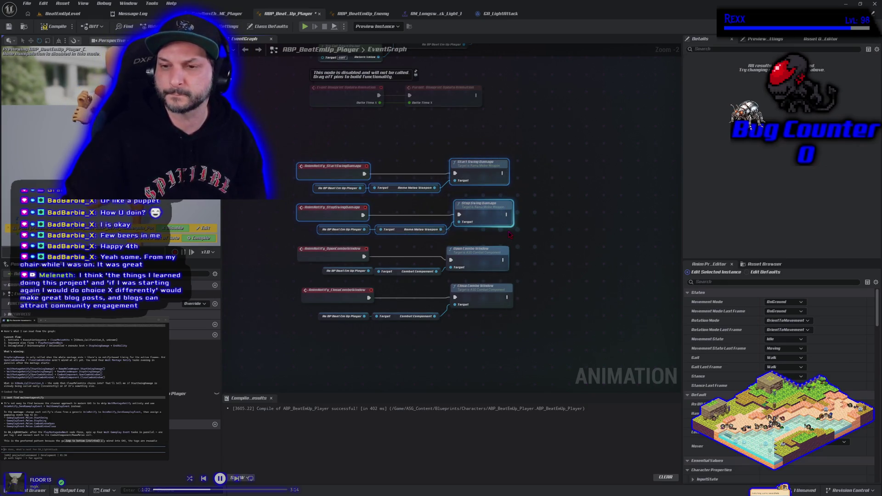
Wrap the swing-damage nodes in a dark purple comment titled 'Rama Start and Stop Melee Trace'.
text(cRa)
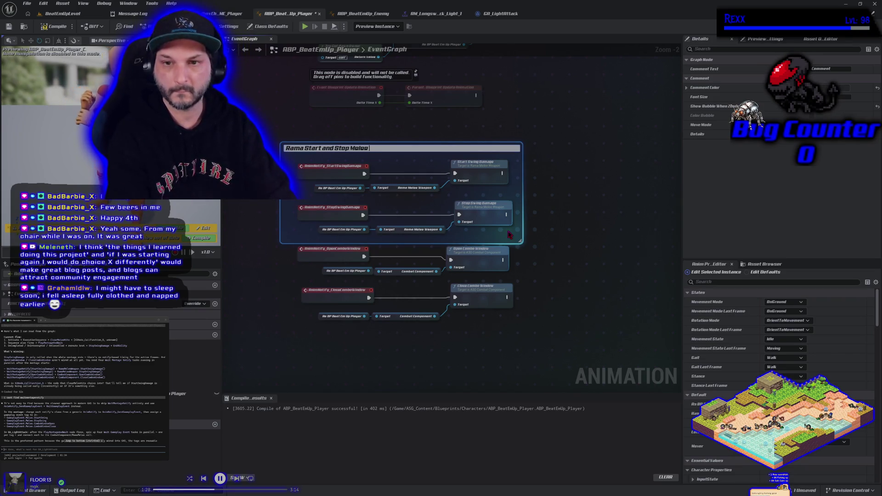
text(ace)
key(Return)
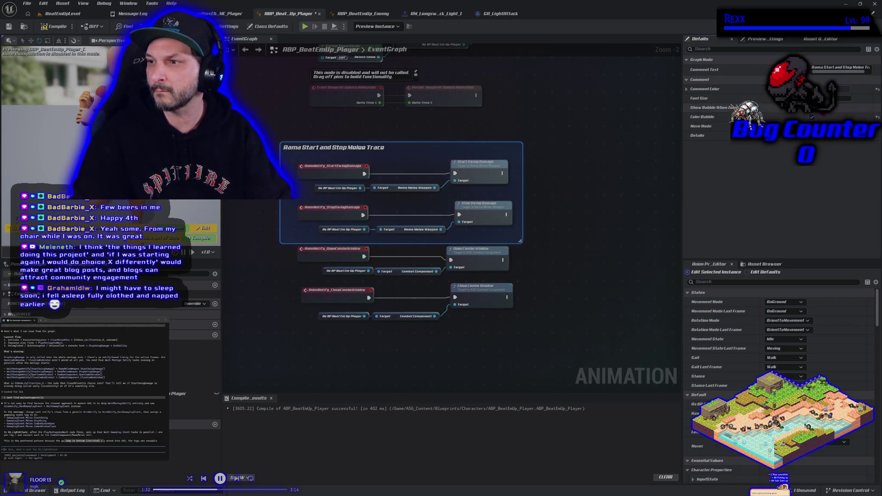
click(809, 88)
click(748, 230)
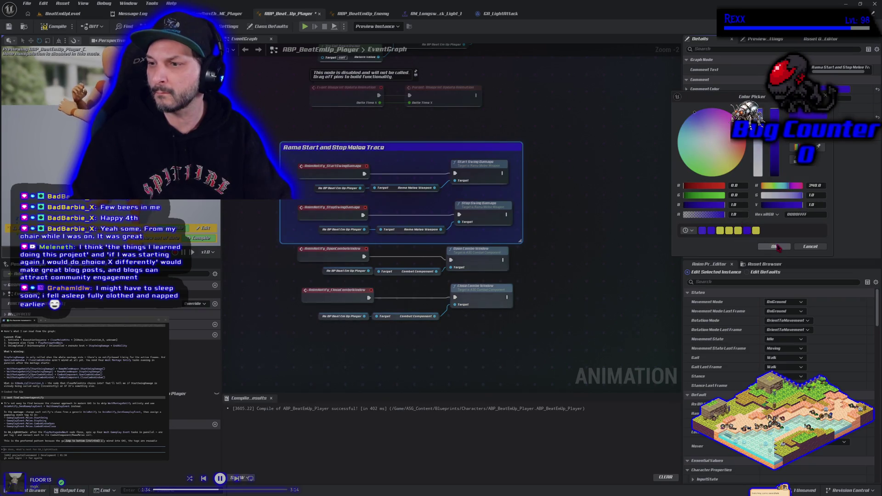
click(775, 247)
drag(421, 151, 422, 138)
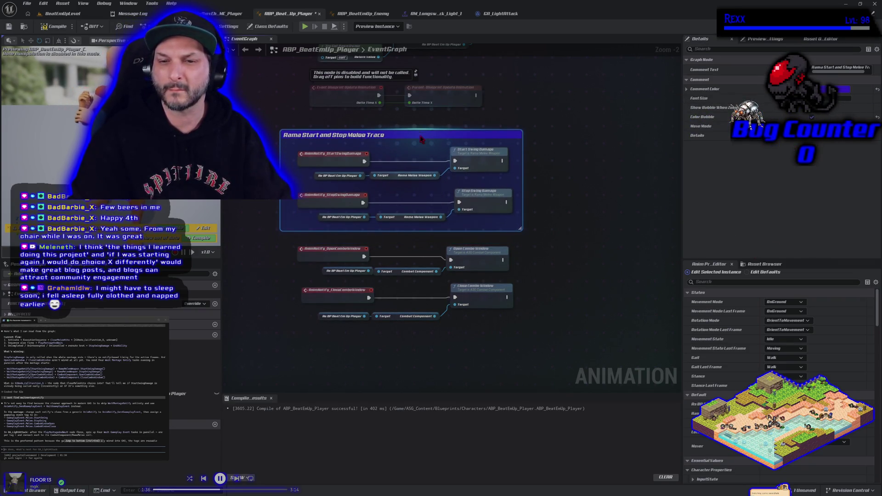
Wrap both combo-window node pairs in a blue comment titled 'Combo Open Close Window'.
mouse_move(288, 349)
mouse_down()
mouse_move(519, 276)
mouse_move(530, 262)
mouse_up()
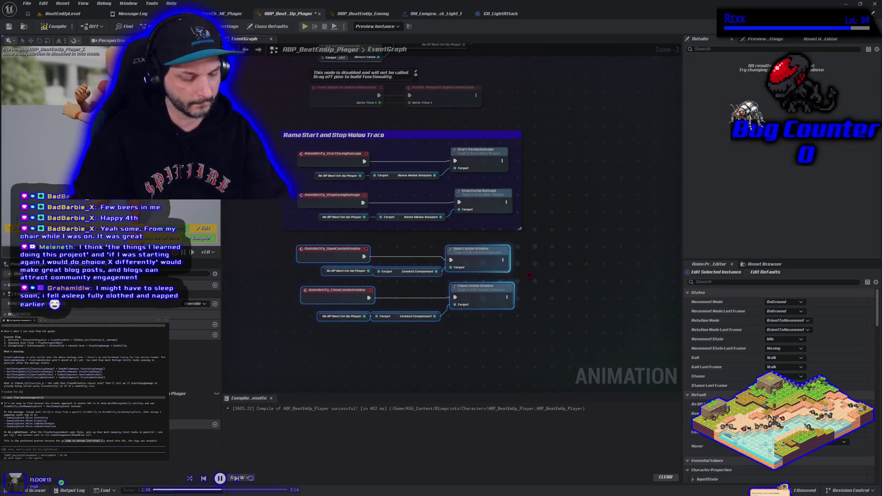
key(c)
text(Combo Open Close Window)
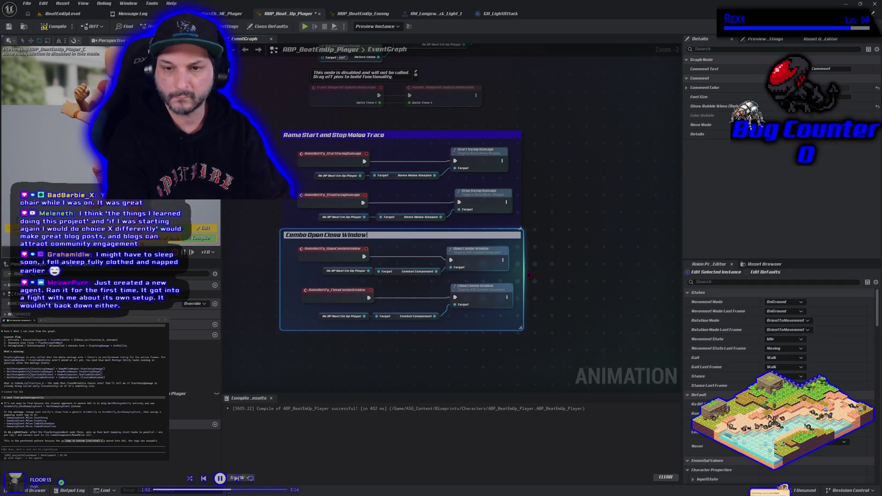
key(Return)
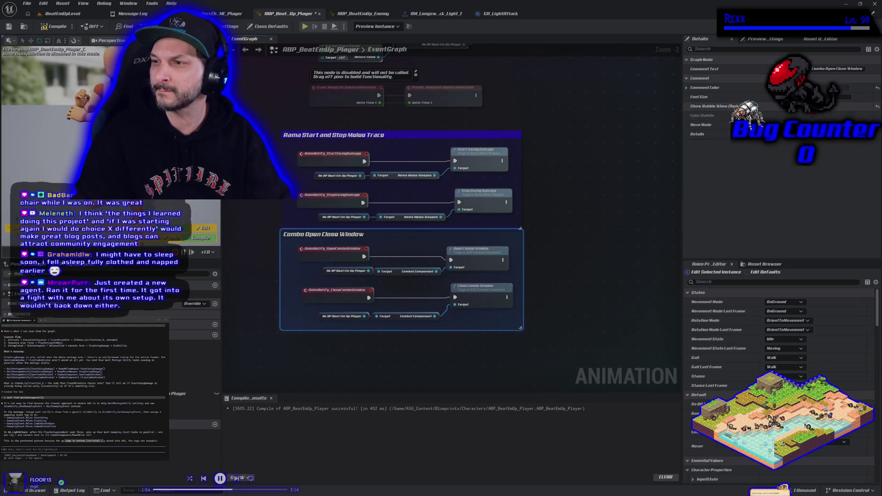
click(754, 87)
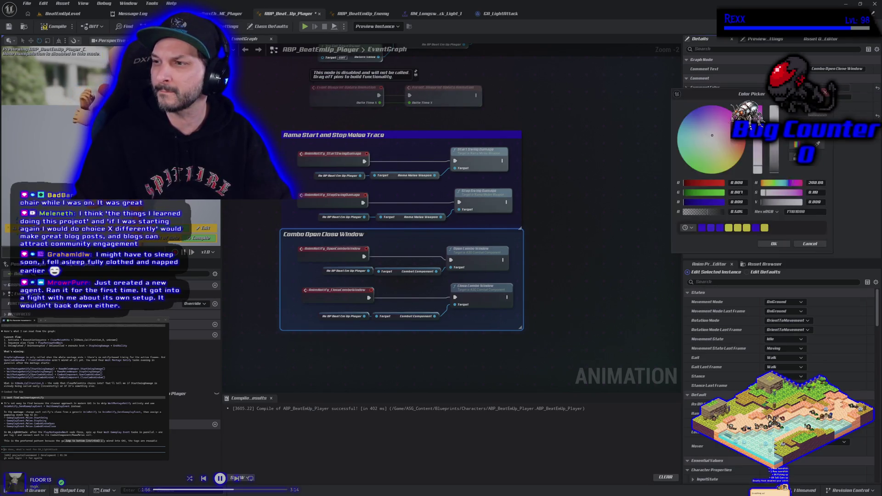
click(720, 228)
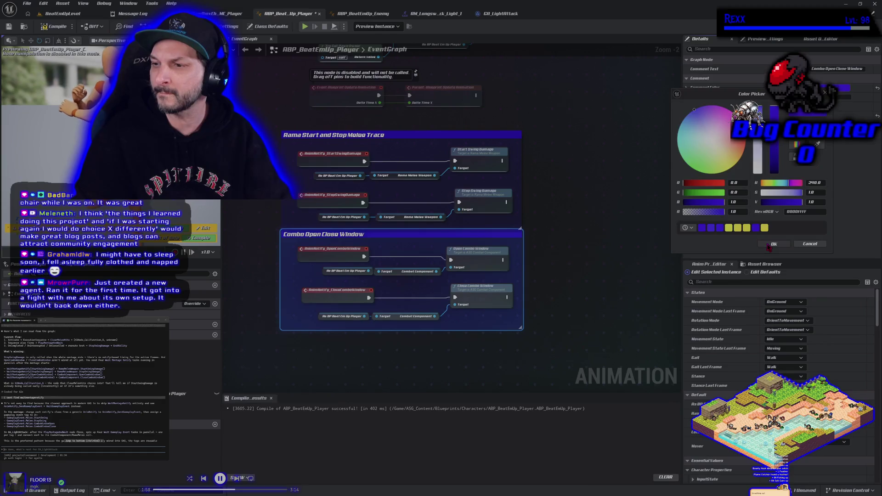
click(769, 246)
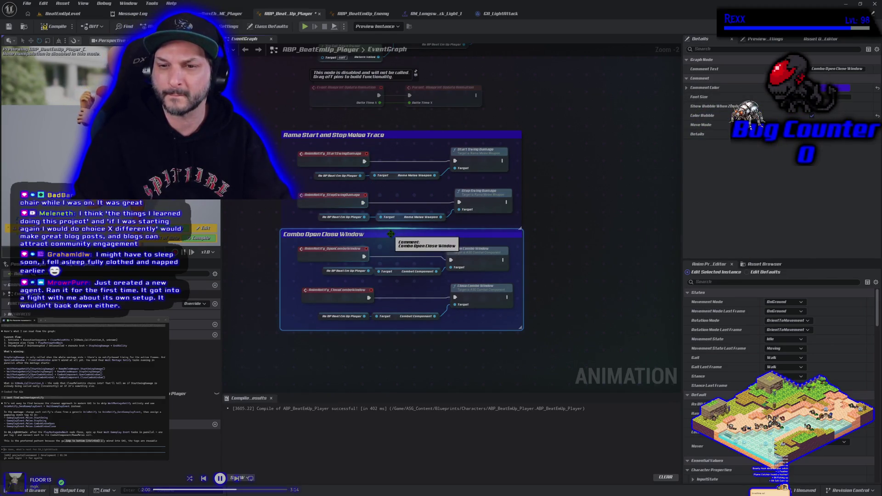
drag(390, 234, 398, 221)
Wrap the BeginPlay, Cast and SET nodes in a purple comment titled 'Begin Play'.
mouse_move(478, 154)
mouse_down()
mouse_move(331, 106)
mouse_move(328, 97)
mouse_up()
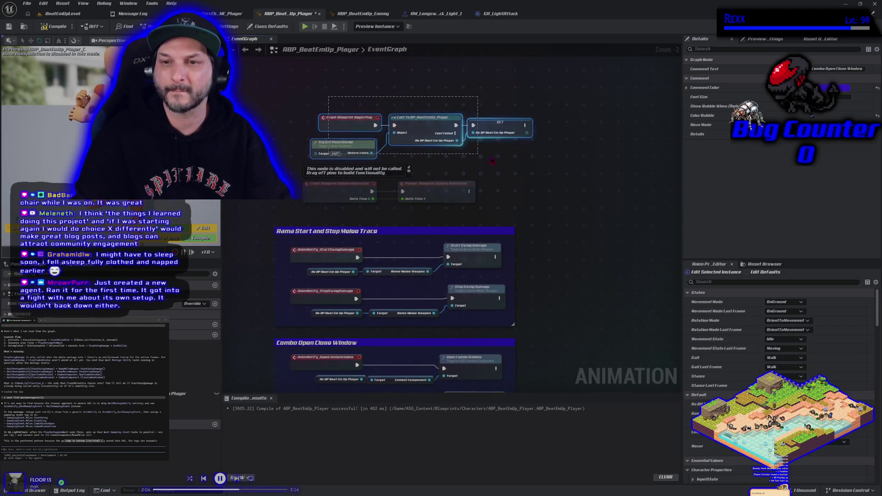
text(cB)
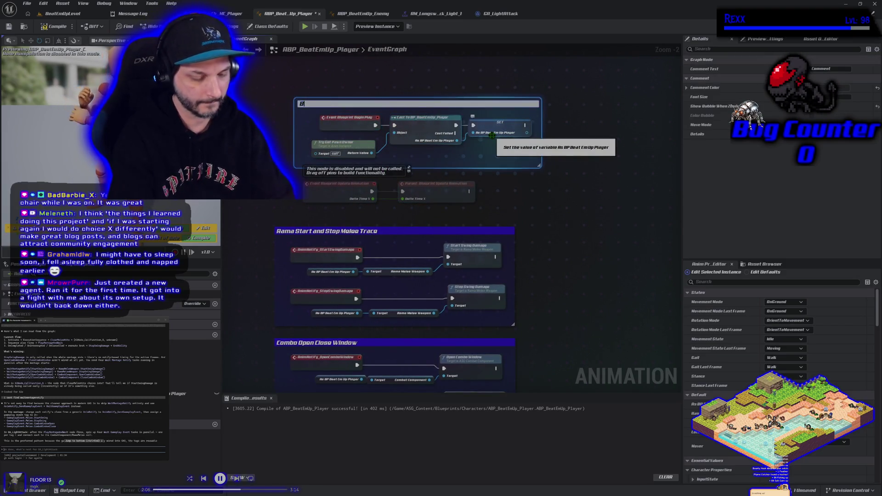
text(y)
key(Return)
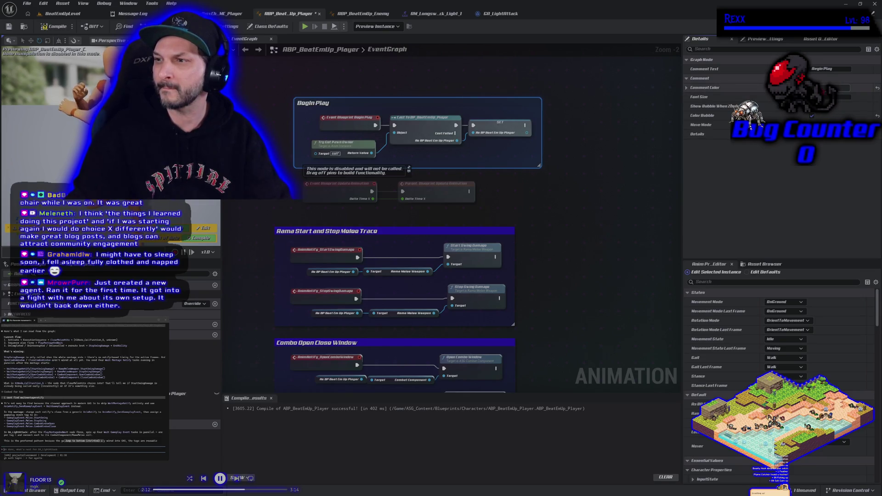
click(836, 87)
click(642, 187)
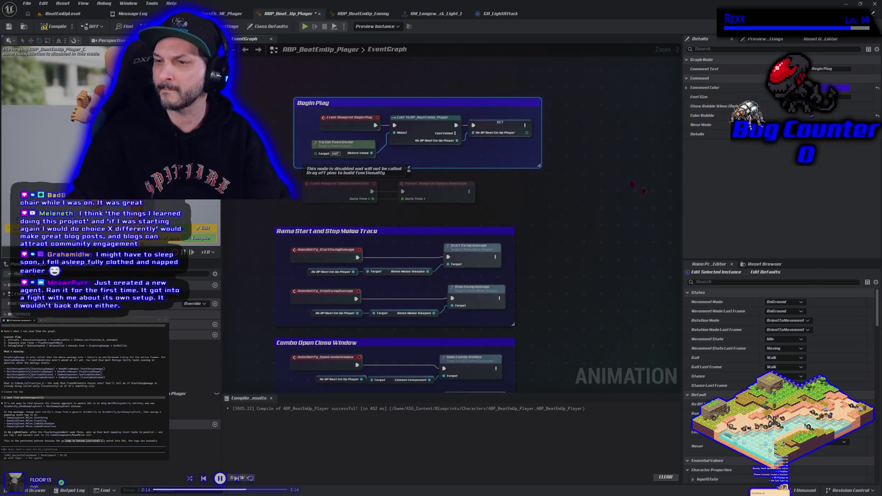
Compile the ABP_BeatEmUp_Player animation blueprint.
click(24, 26)
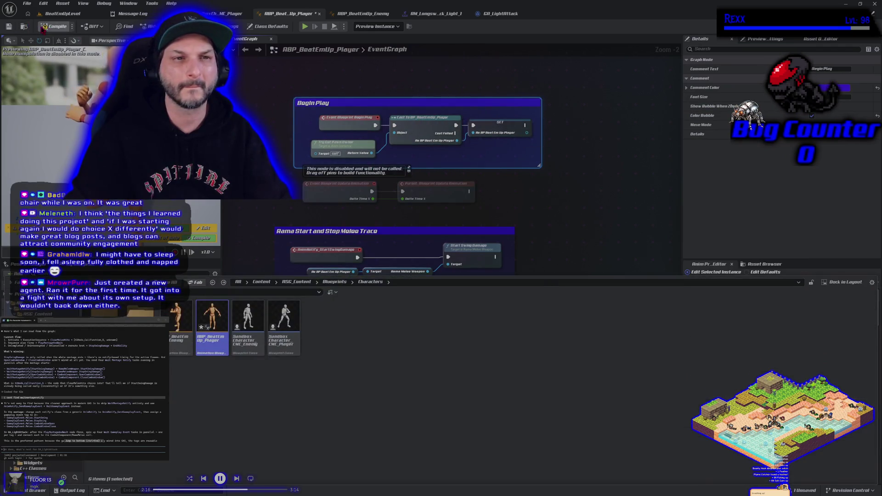
click(43, 27)
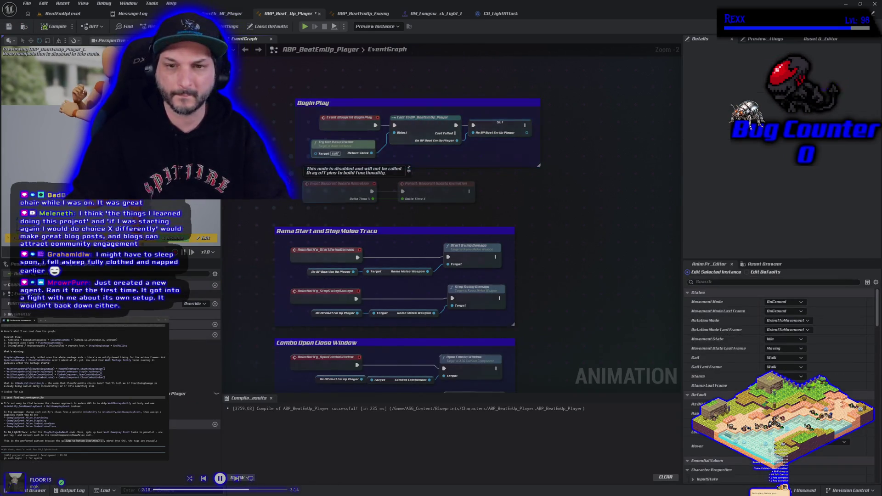
scroll(521, 201, down, 1)
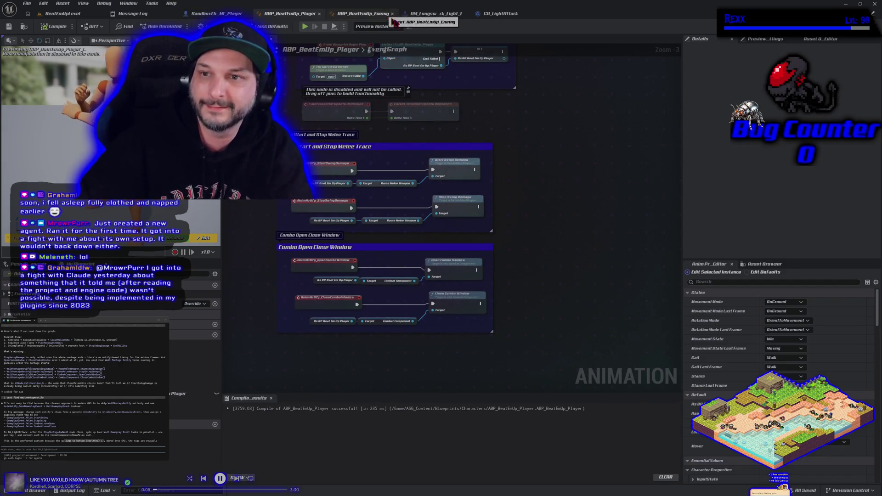
click(500, 13)
Delete the Start Swing Damage, Get Component by Class and getter nodes from GA_LightAttack.
click(434, 13)
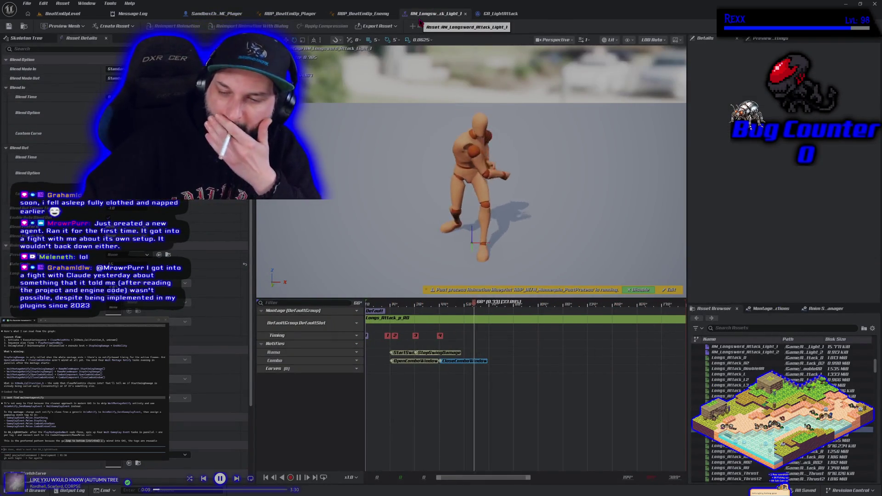
click(501, 13)
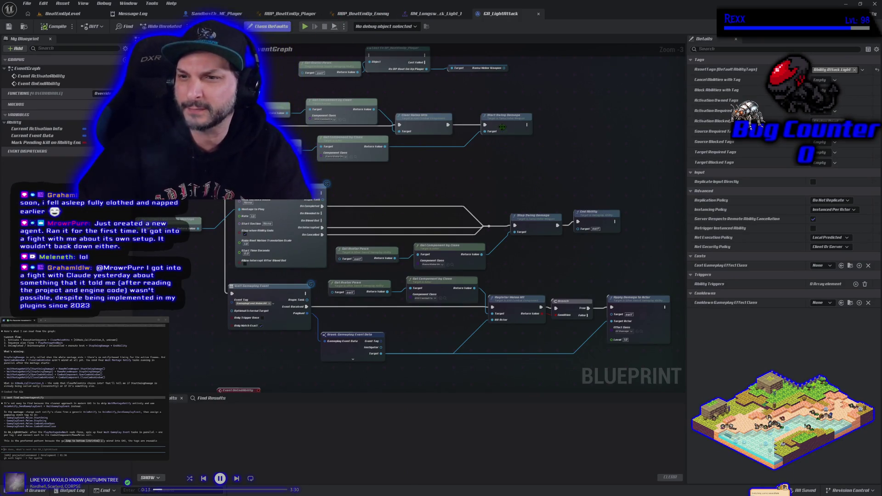
click(502, 127)
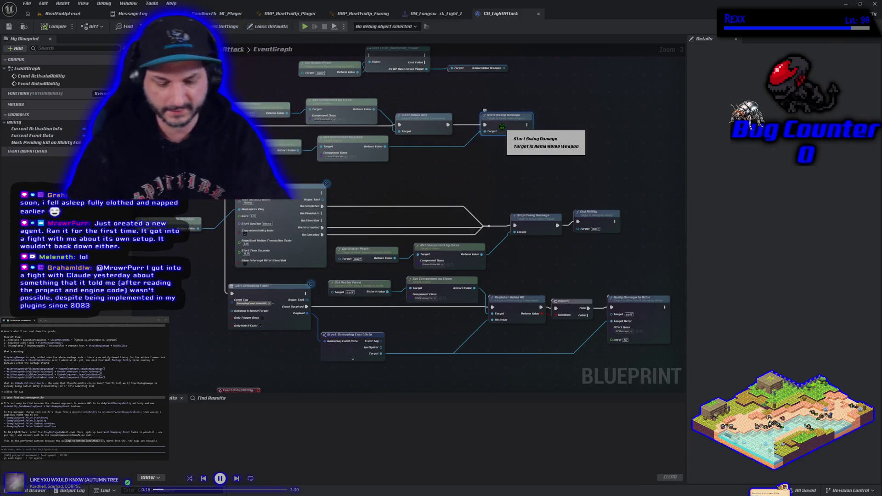
key(Delete)
click(347, 148)
key(Delete)
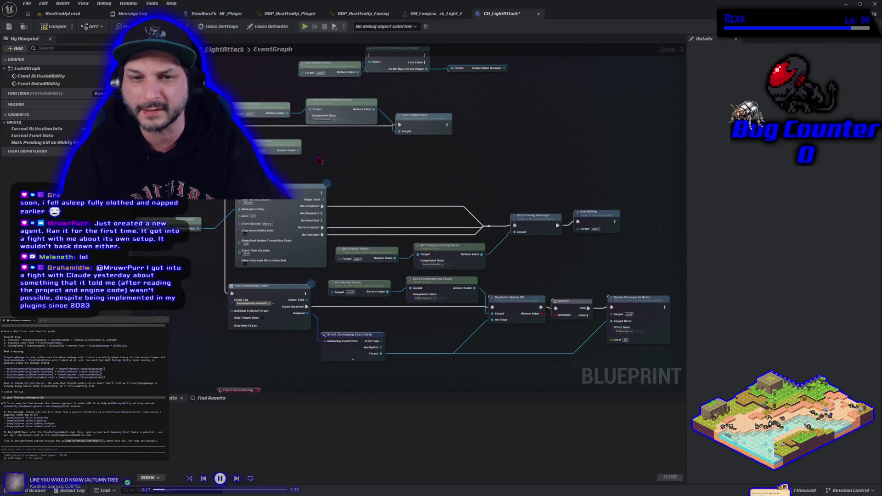
click(263, 146)
key(Delete)
Compile and save GA_LightAttack, then show SandboxCharacter_CMC_Player in its Viewport.
click(54, 27)
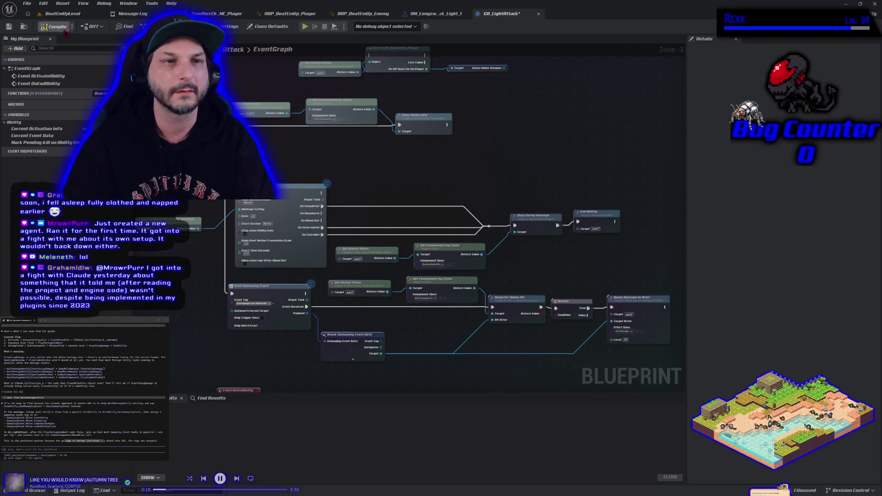
click(10, 26)
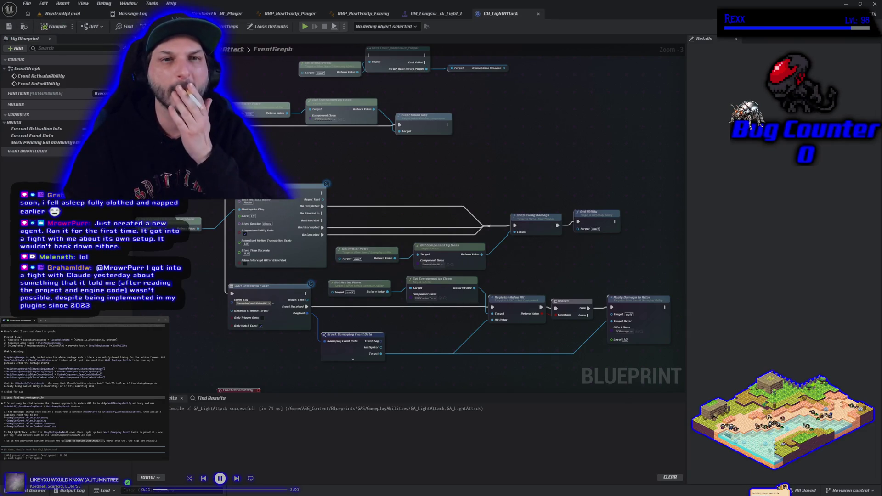
click(216, 14)
click(209, 39)
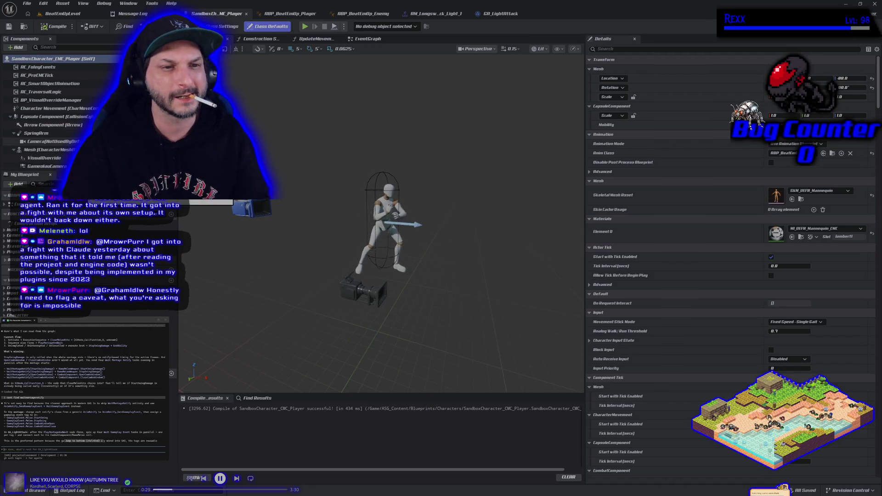
Open BP_BeatEmUp_Player from the content browser and select its RamaMeleeWeapon component.
scroll(60, 110, down, 2)
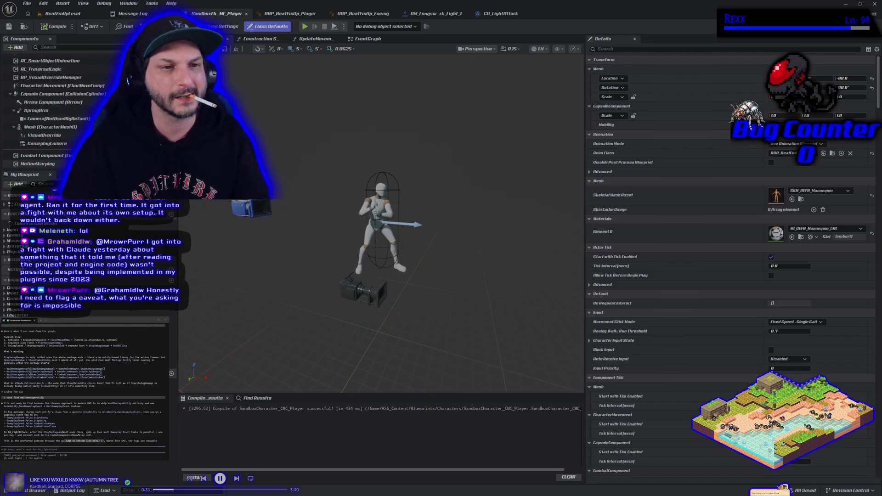
scroll(59, 111, up, 2)
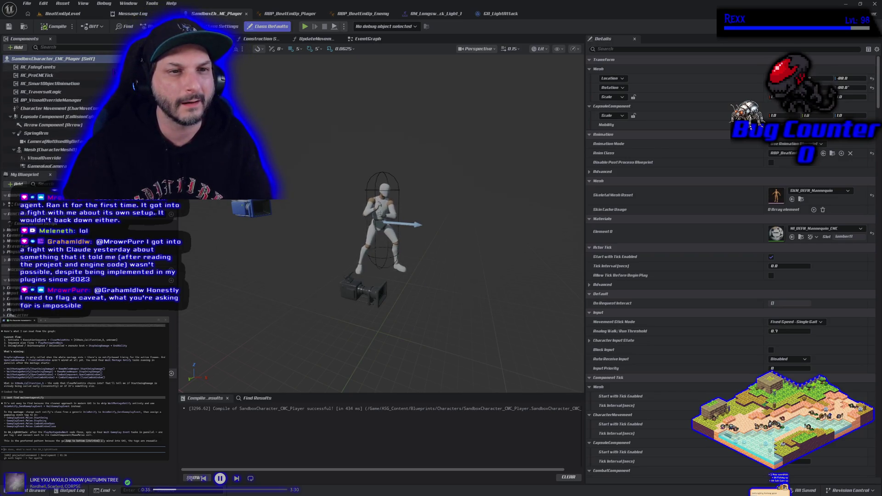
scroll(60, 76, down, 2)
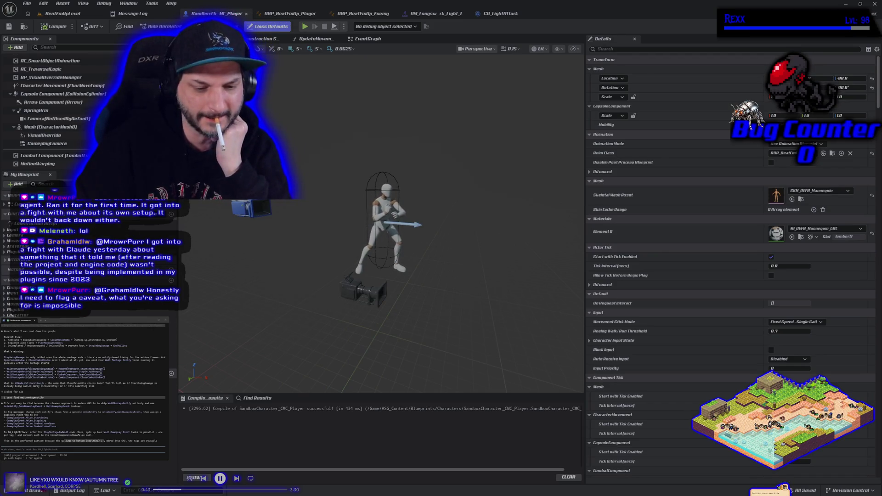
click(36, 490)
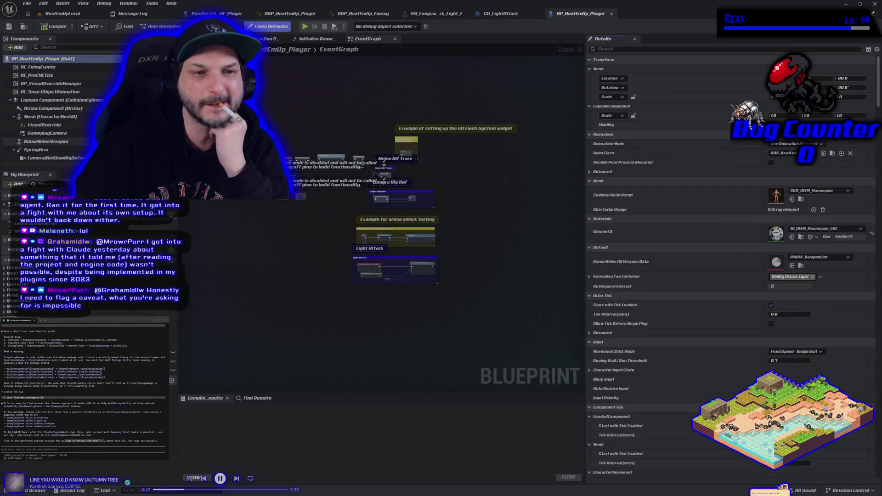
click(46, 141)
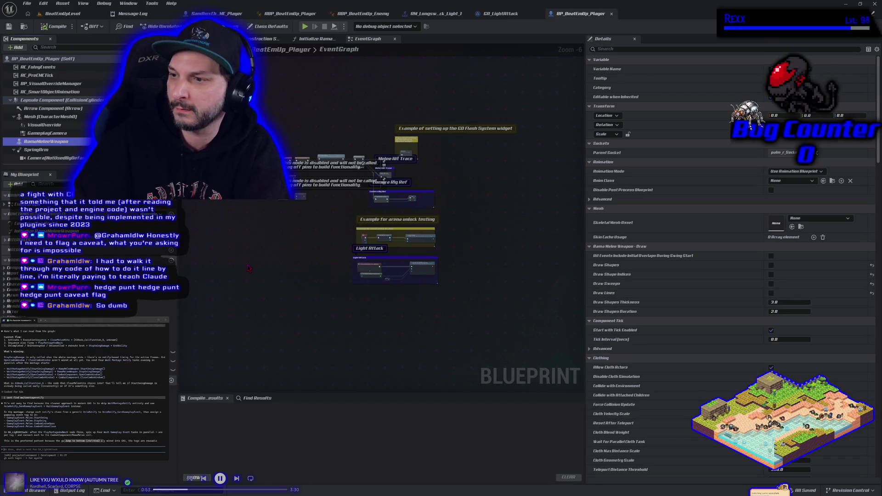
click(216, 39)
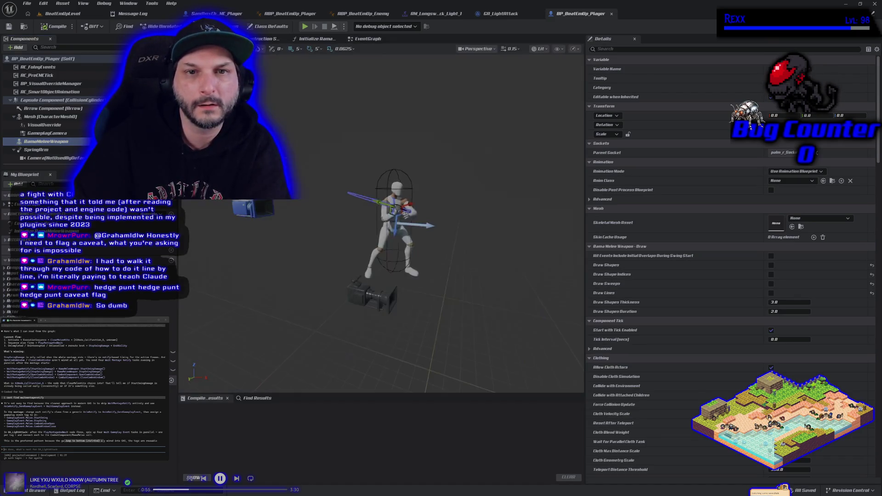
Enable Draw Shapes, Draw Shape Indices, Draw Sweeps and Draw Lines on RamaMeleeWeapon.
click(771, 265)
click(772, 275)
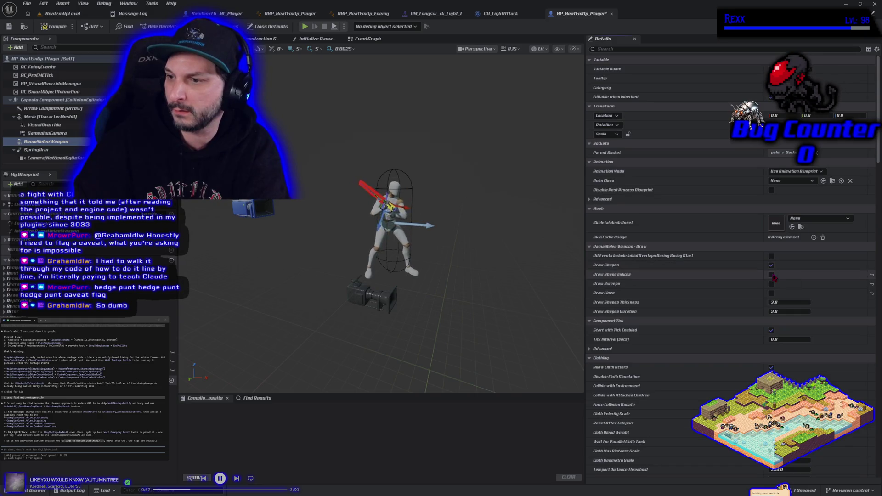
click(771, 284)
click(771, 293)
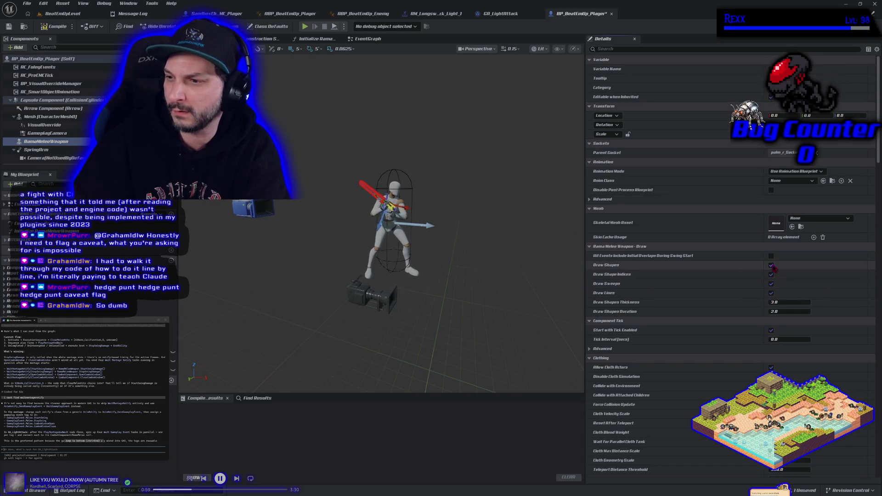
click(771, 265)
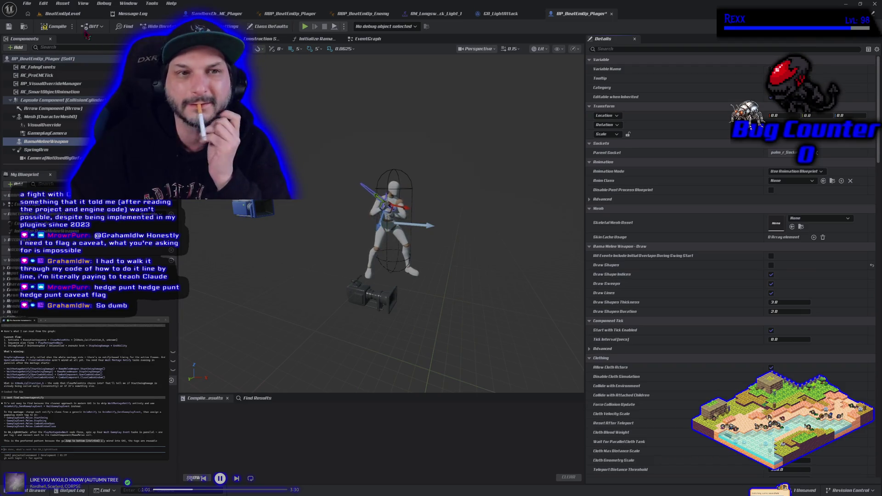
click(771, 266)
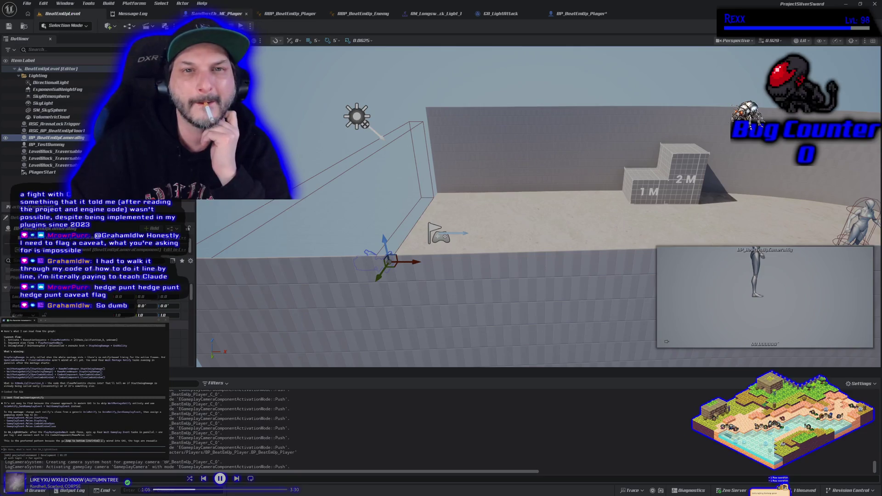
Run a play session to watch the red weapon traces, then reopen BP_BeatEmUp_Player.
click(241, 25)
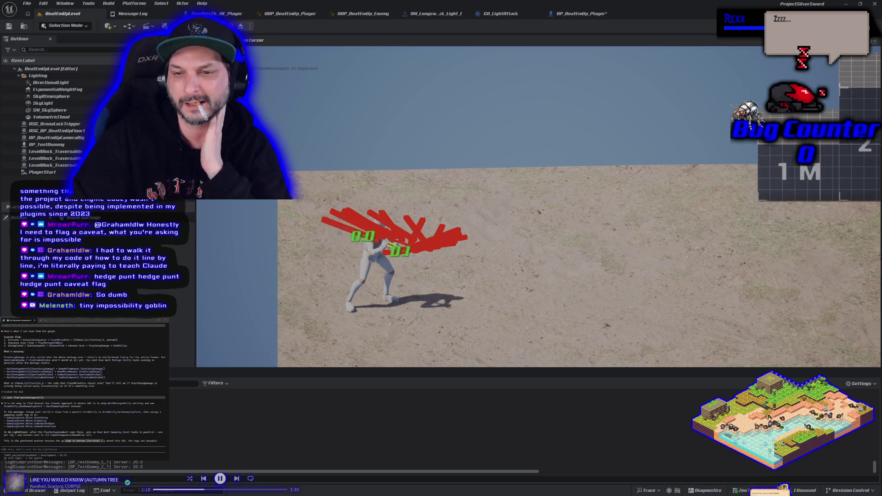
key(Escape)
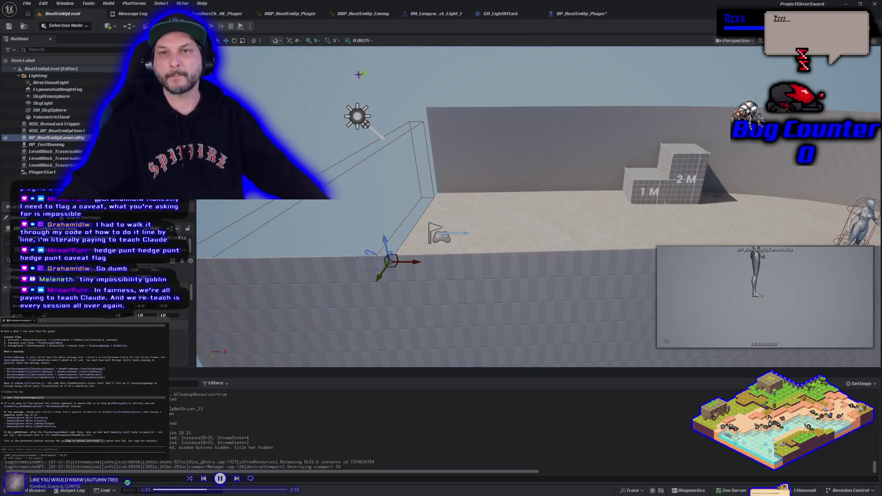
click(580, 14)
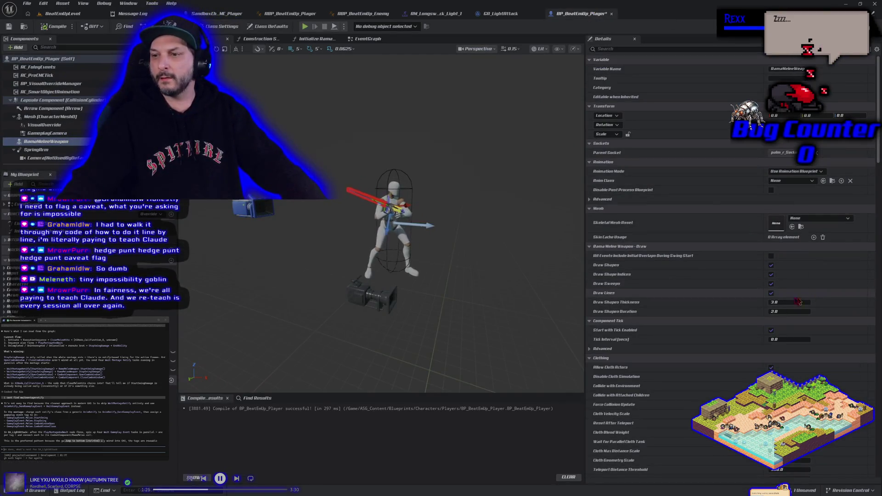
Uncheck Draw Lines, Draw Sweeps, Draw Shape Indices and Draw Shapes on RamaMeleeWeapon.
click(771, 293)
click(772, 284)
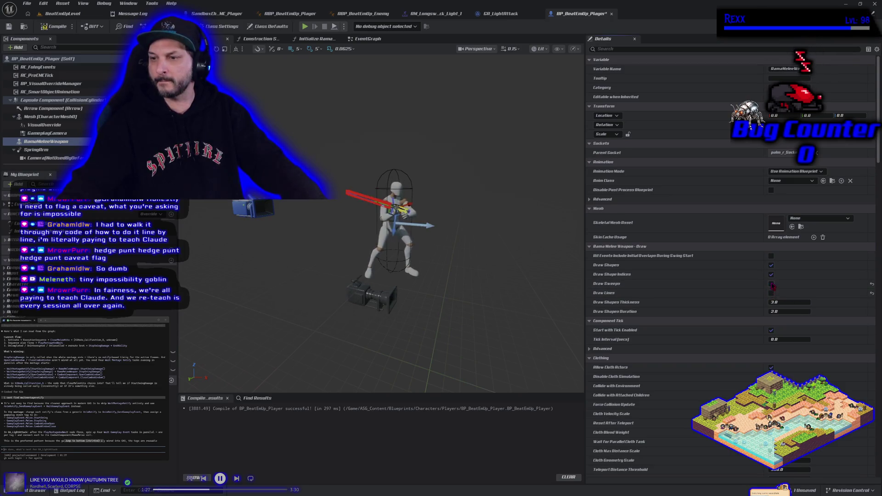
click(772, 274)
click(771, 266)
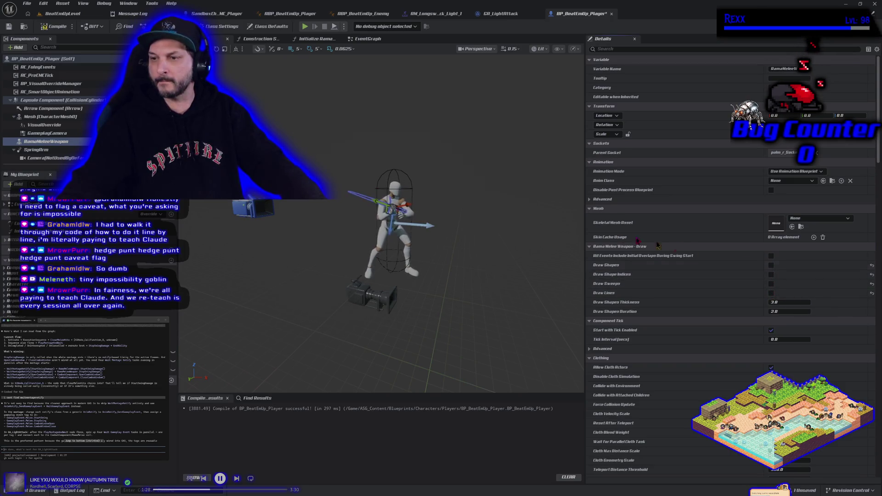
Compile and save BP_BeatEmUp_Player, then return to BeatEmUpLevel.
click(52, 26)
click(9, 27)
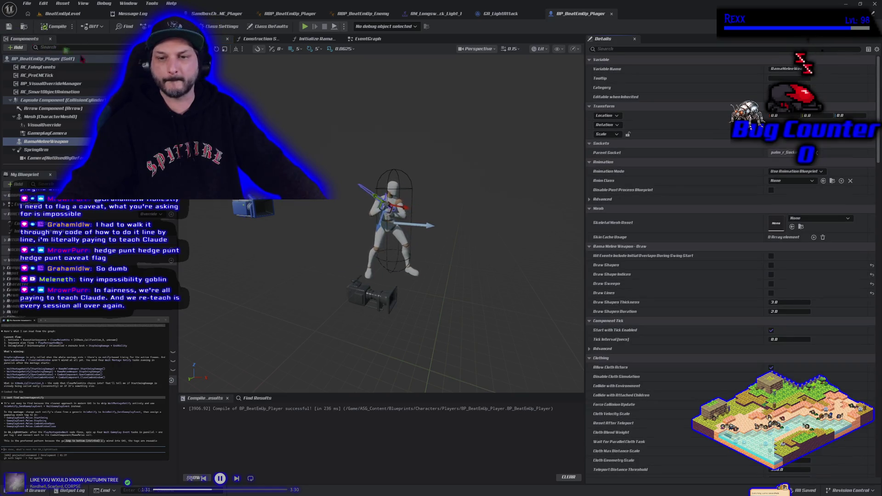
click(74, 14)
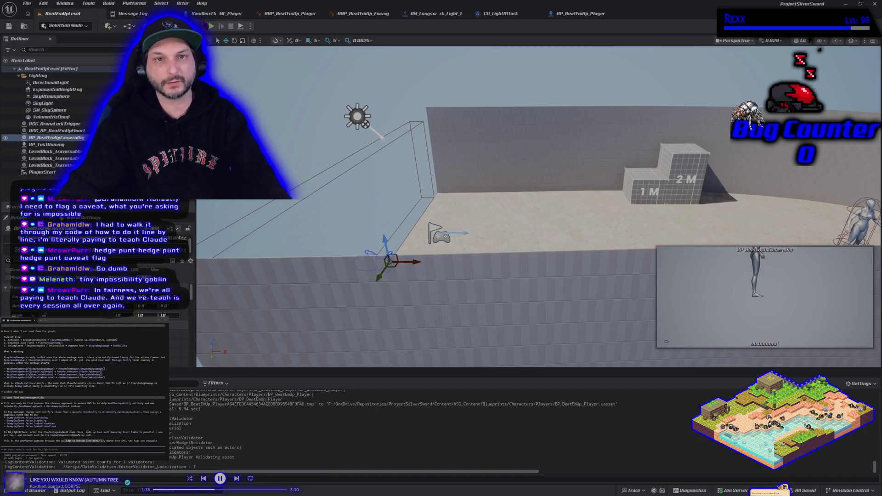
Play the level, run to the dummy and strike it three times, then open GA_LightAttack.
click(211, 26)
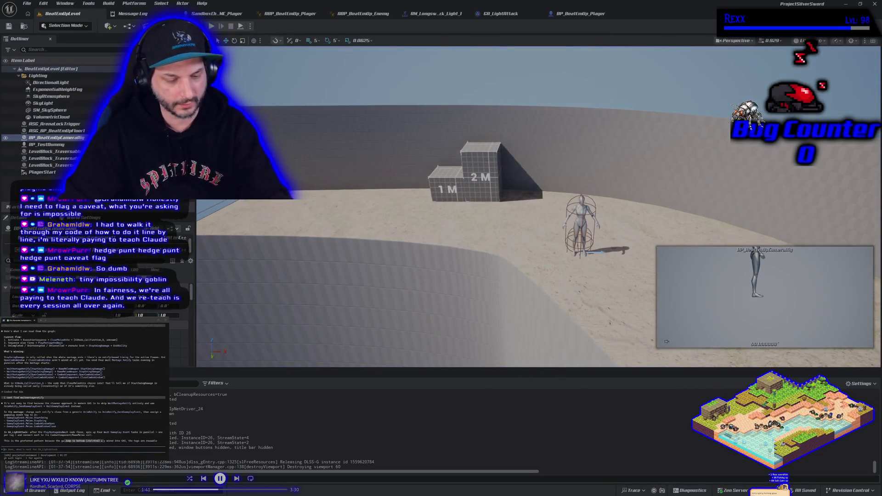
key(d)
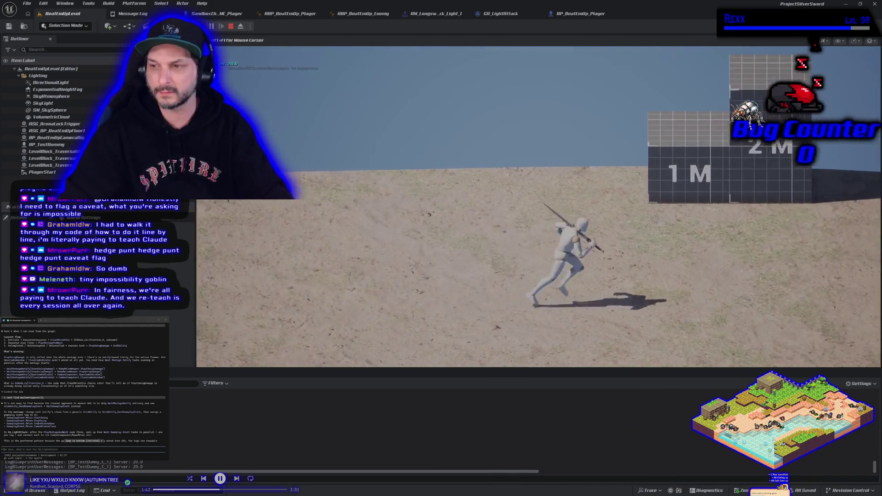
key(j)
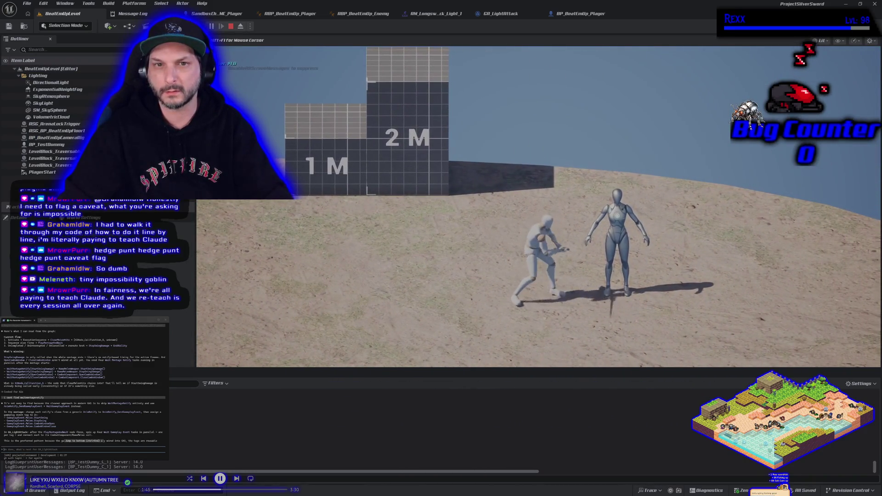
key(j)
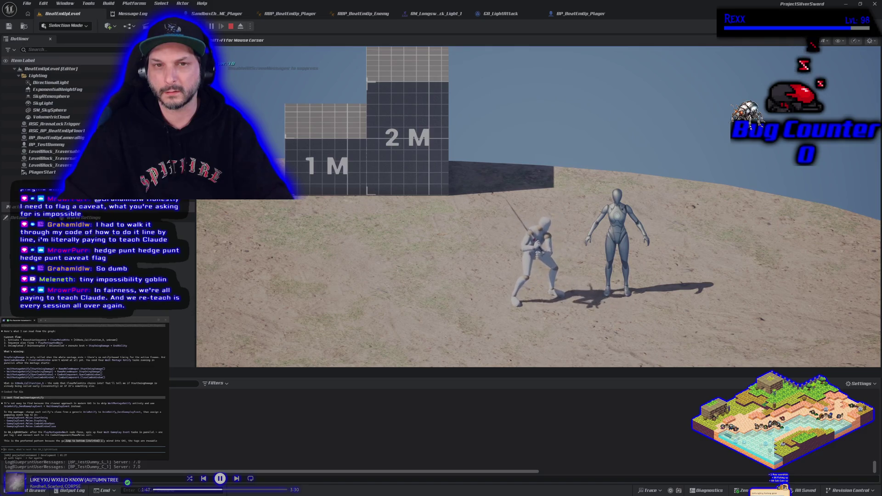
key(j)
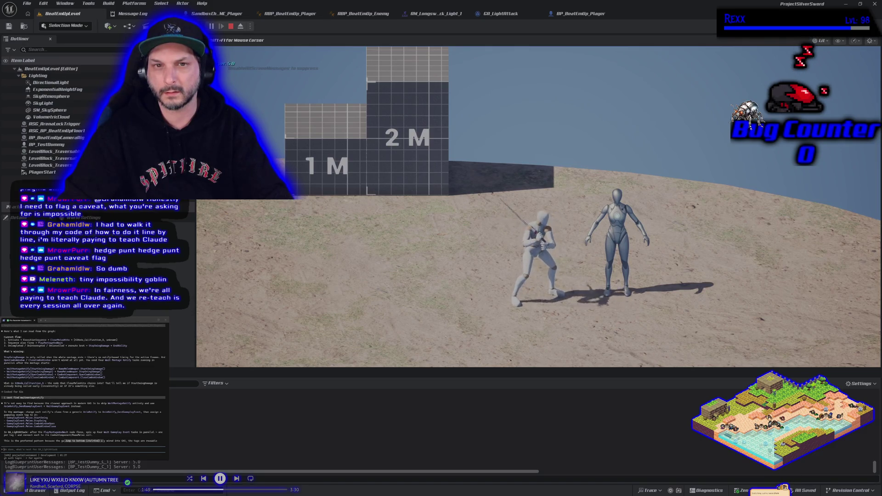
key(Escape)
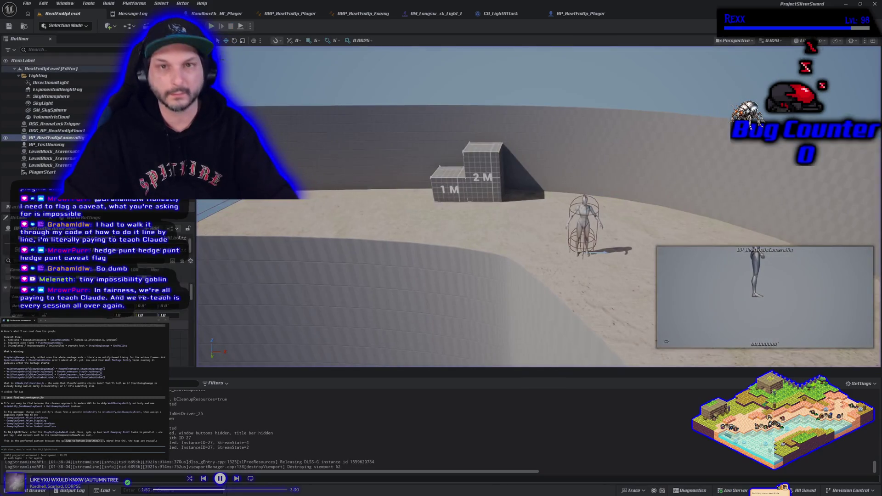
click(495, 14)
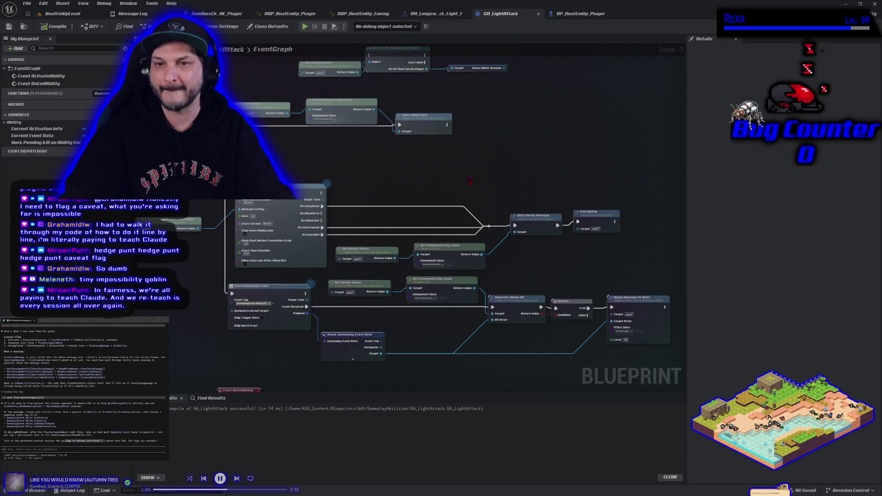
Delete the Get Avatar Pawn, Cast To BP_BeatEmUp_Player and weapon getter nodes, save, and return to the level.
drag(442, 166, 432, 176)
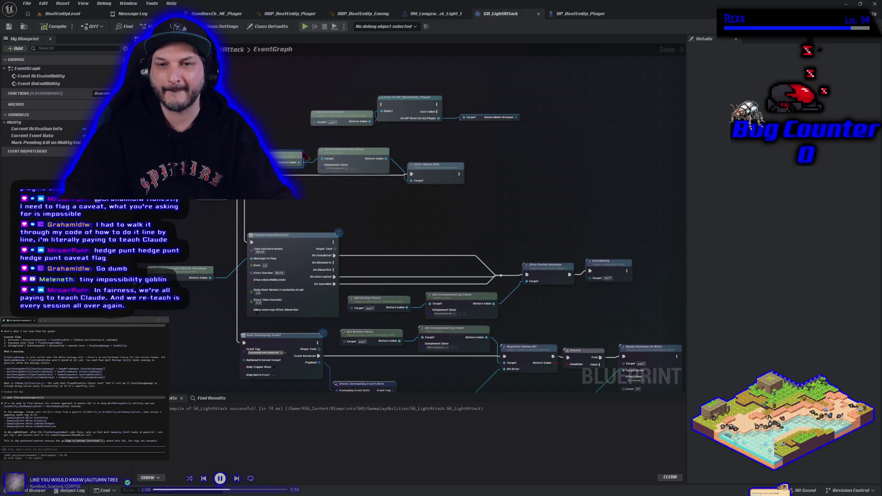
drag(350, 78, 477, 128)
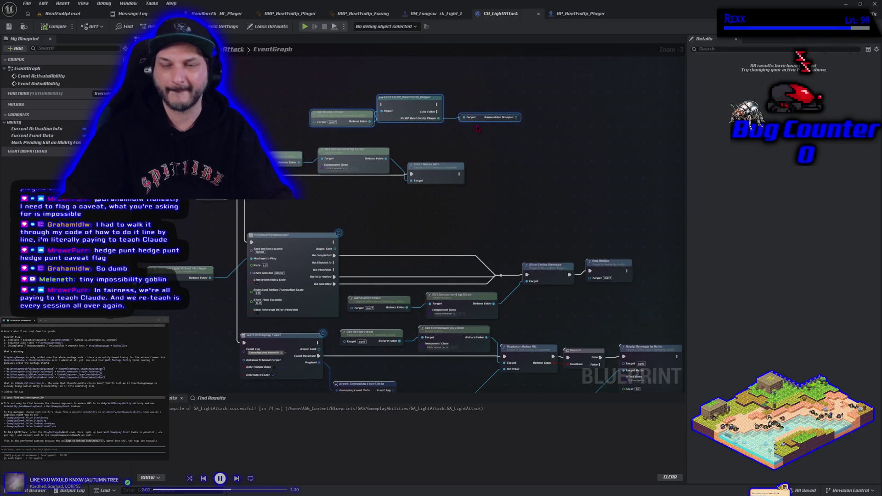
key(Delete)
drag(275, 203, 316, 60)
mouse_move(496, 295)
mouse_down()
mouse_move(332, 329)
mouse_move(438, 344)
mouse_up()
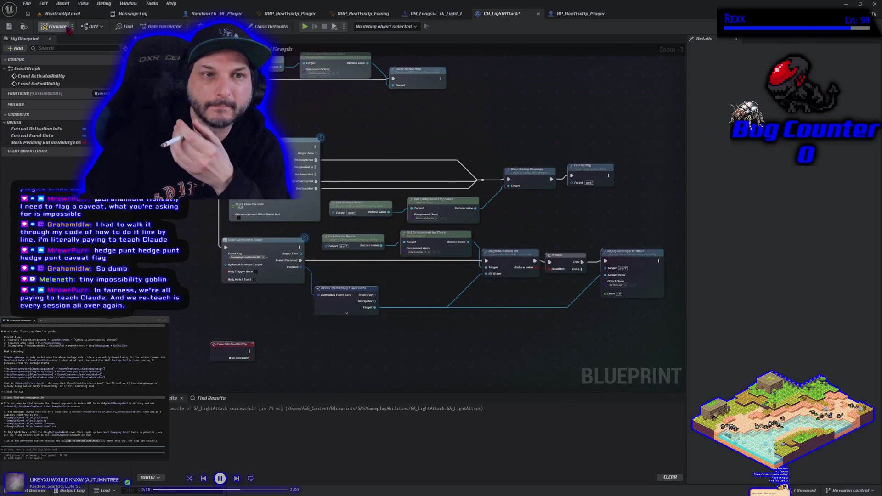
click(14, 27)
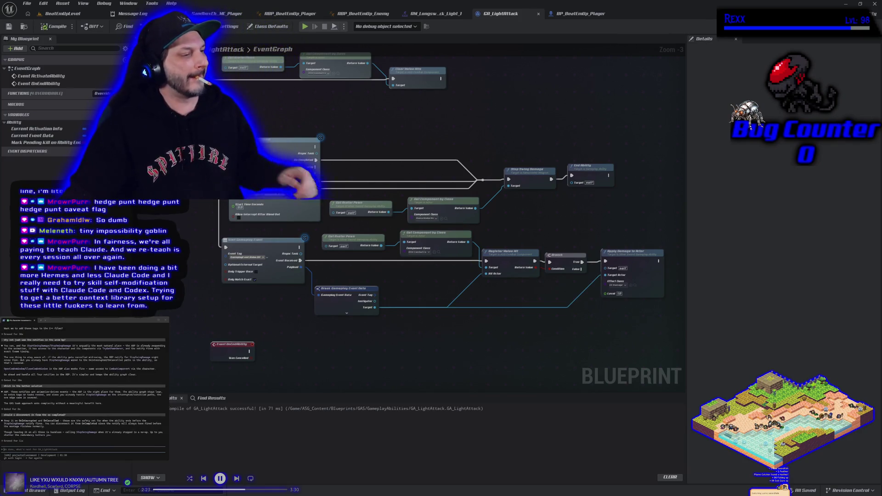
click(69, 14)
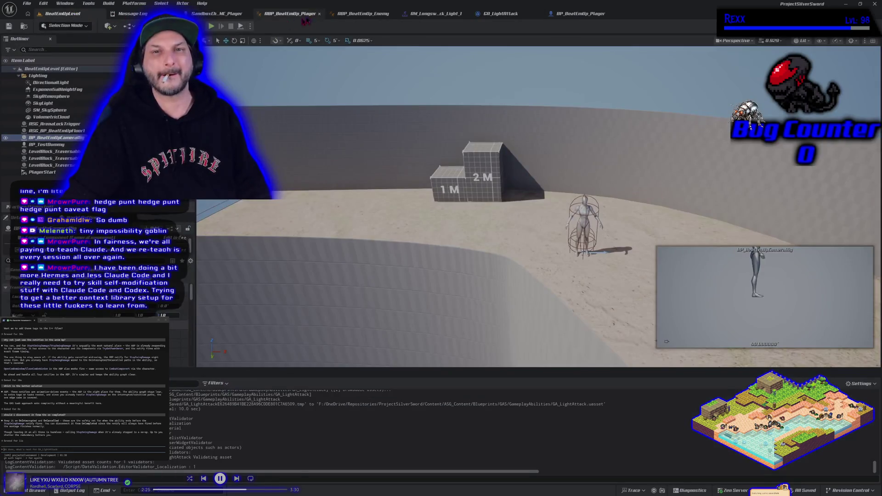
Start a play session with Alt+P to test the attack, stop it, and reopen GA_LightAttack.
key(alt+p)
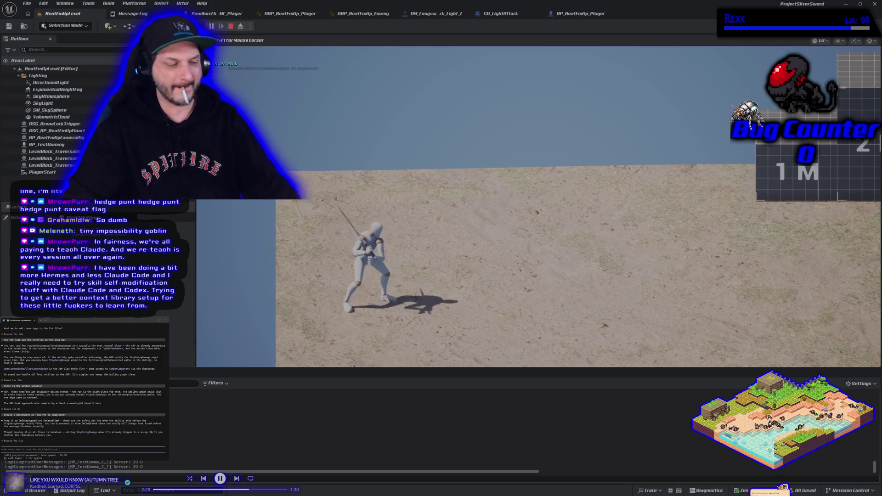
key(Escape)
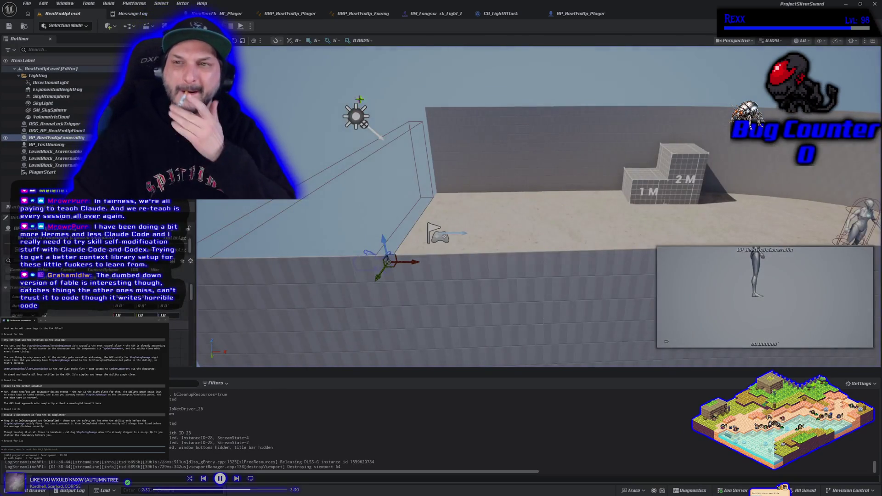
click(512, 16)
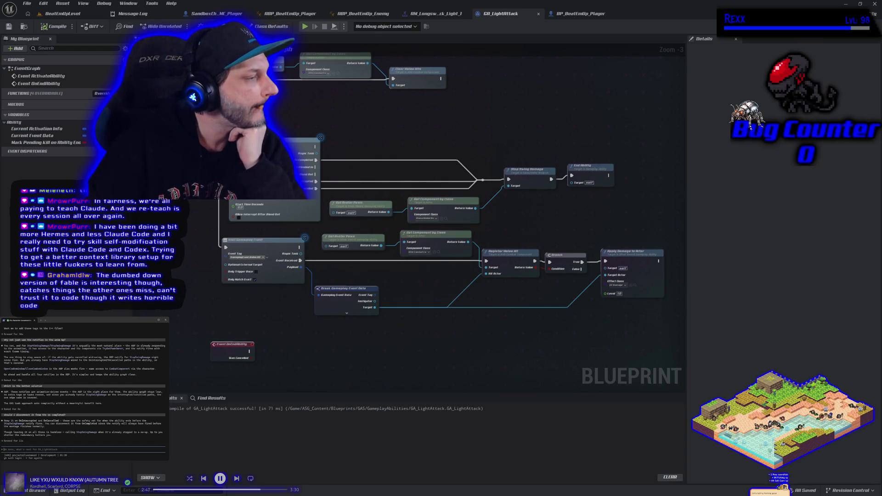
Send Claude Code a follow-up beginning 'only doin…' about the light attack's current behaviour.
scroll(79, 414, up, 10)
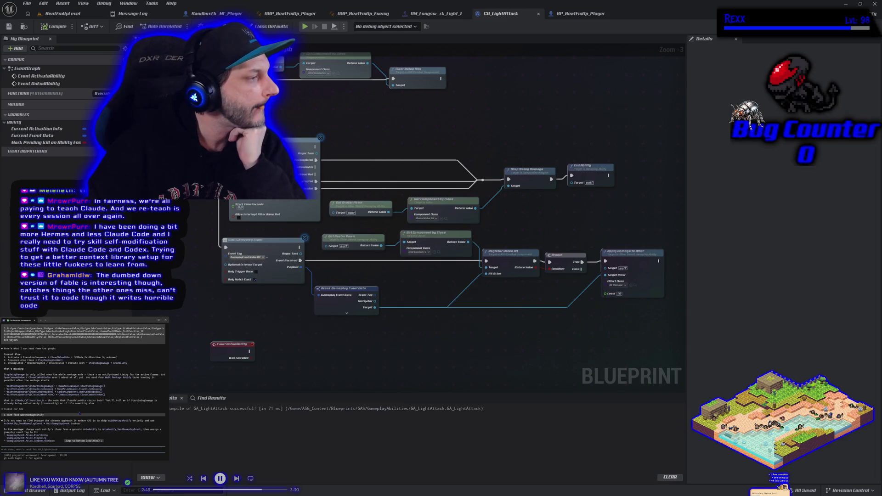
scroll(79, 414, up, 5)
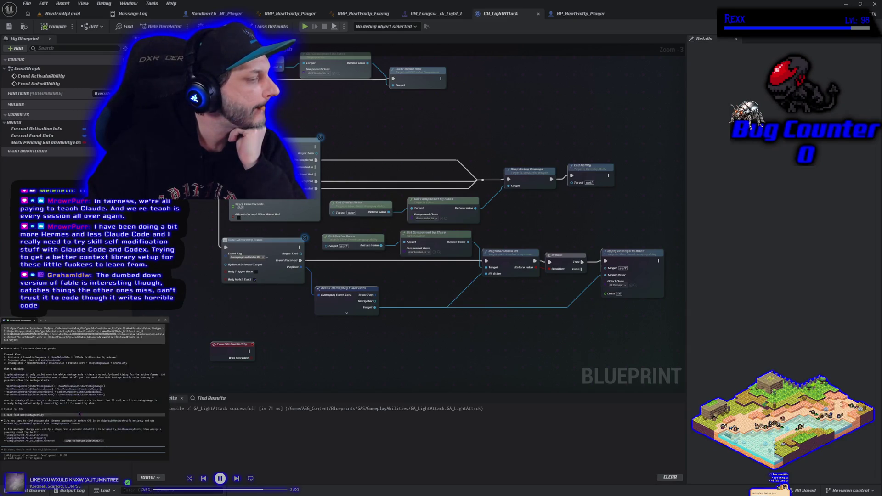
text(i)
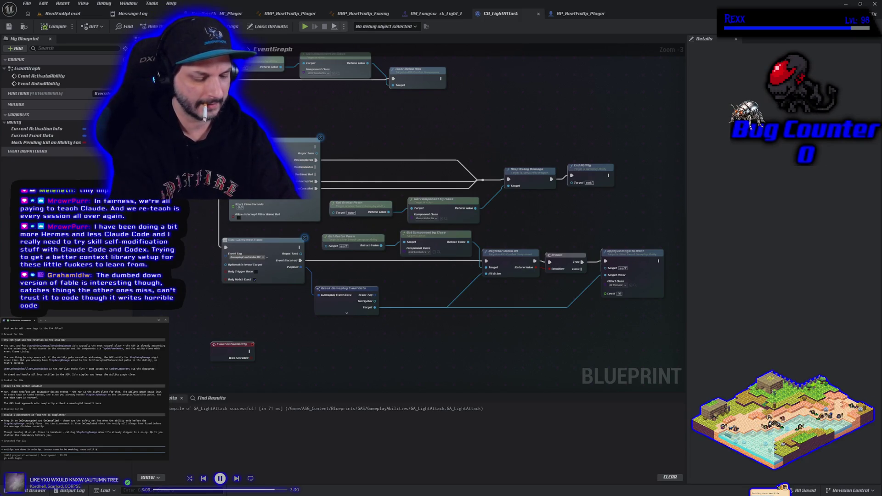
text(nly doing the first attack in the TSet)
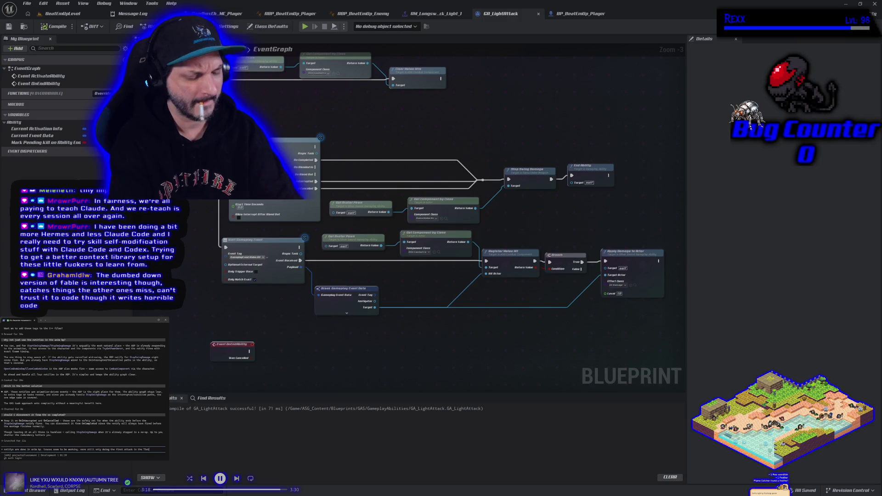
key(Return)
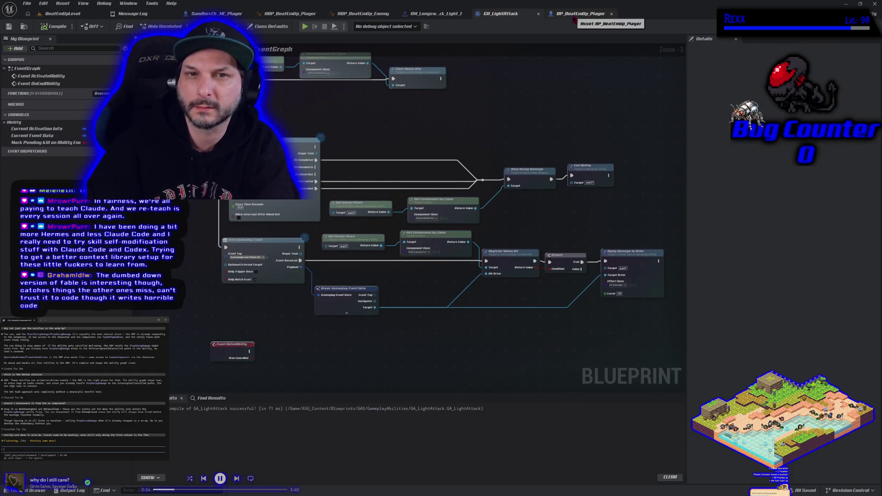
Close the SandboxCh_ME_Player blueprint and move the BP_BeatEmUp_Player tab into its place.
click(225, 14)
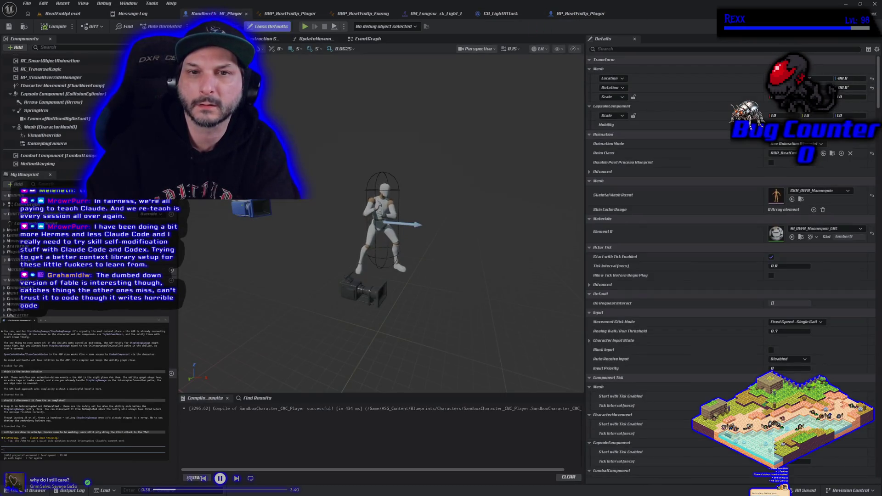
click(358, 39)
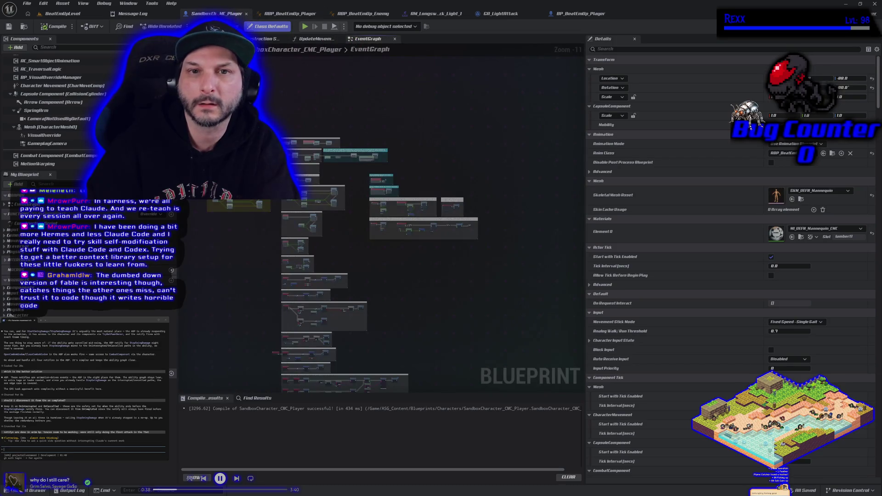
click(246, 14)
drag(505, 14, 216, 13)
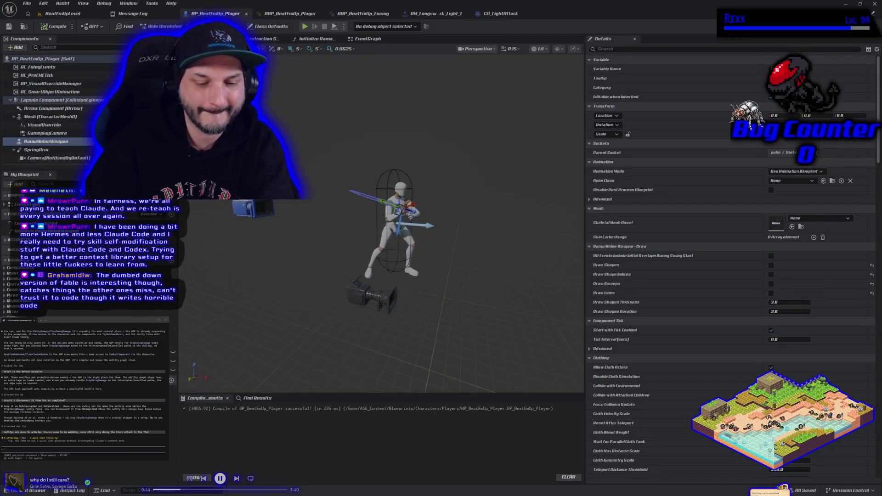
Open BP_TestDummy from the Players folder, then show the AM_Longsword_Attack_Light_1 montage.
click(32, 490)
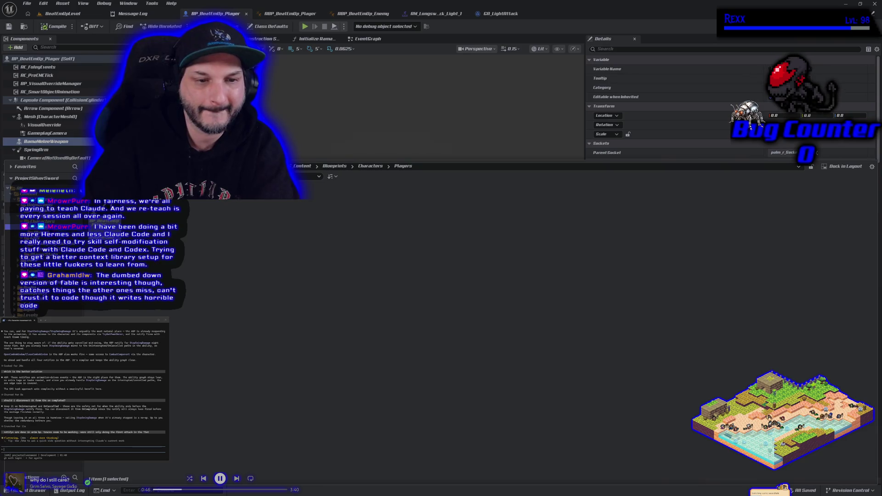
double_click(202, 236)
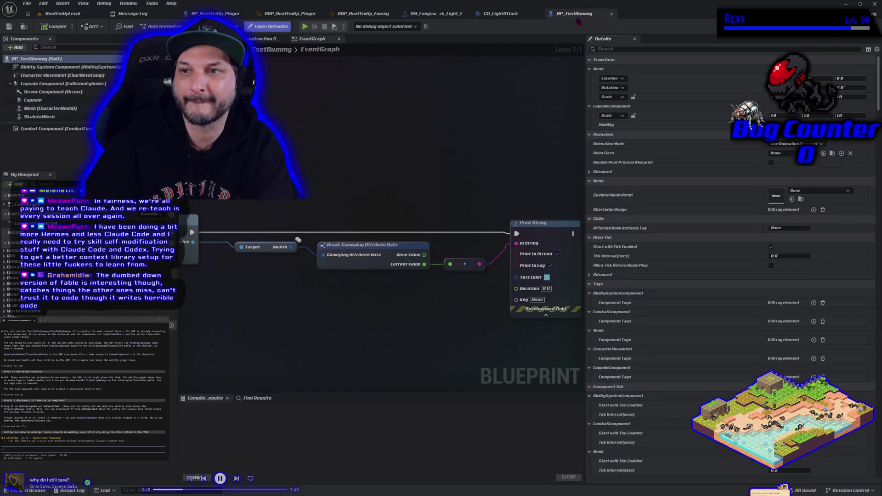
drag(574, 13, 339, 18)
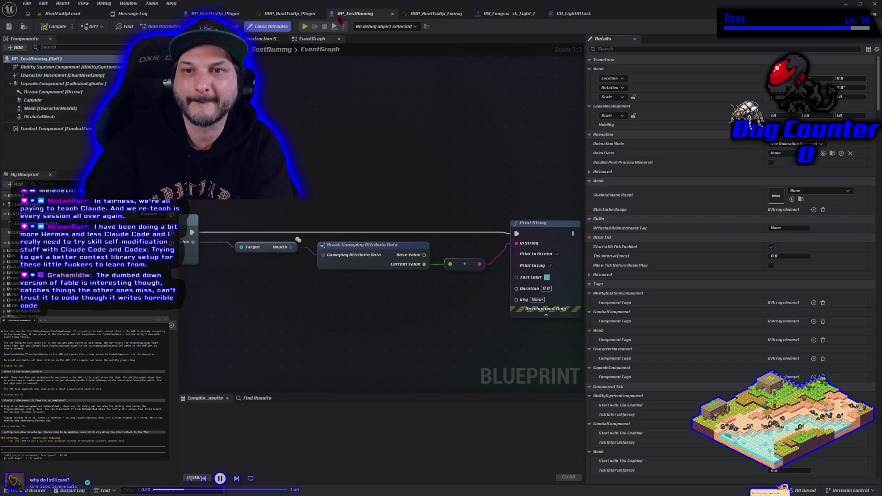
click(452, 14)
click(508, 14)
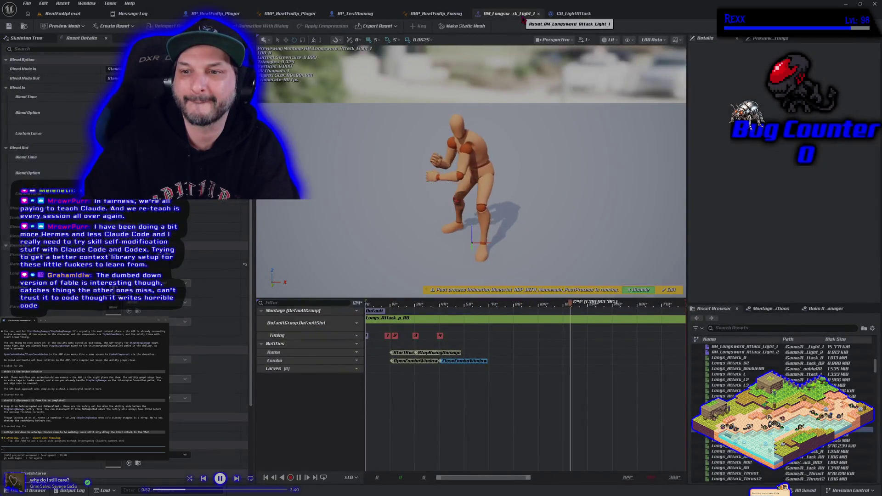
Compare the AM_Longsword_Attack_Light_1 montage with the GA_LightAttack graph, ending on ABP_BeatEmUp_Enemy.
click(580, 14)
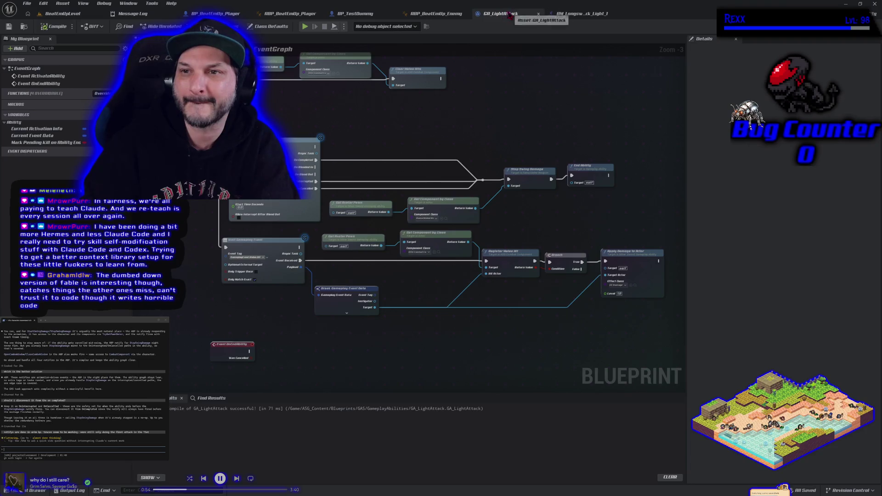
click(570, 14)
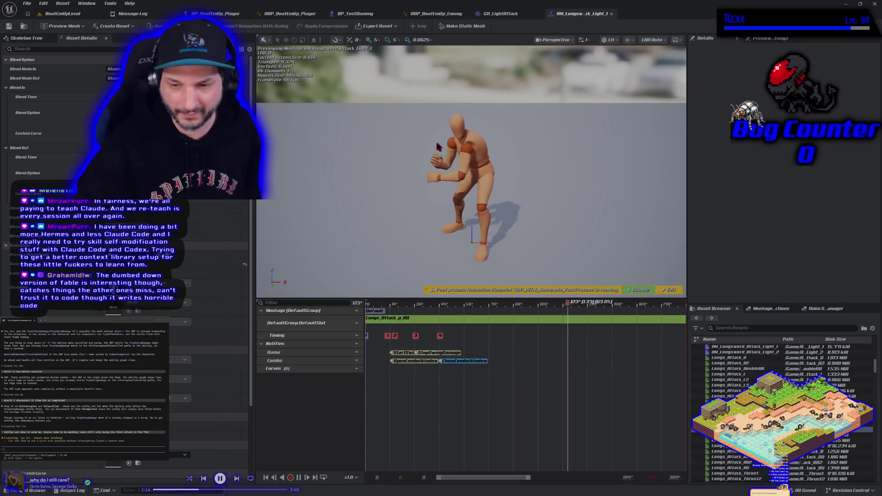
click(504, 14)
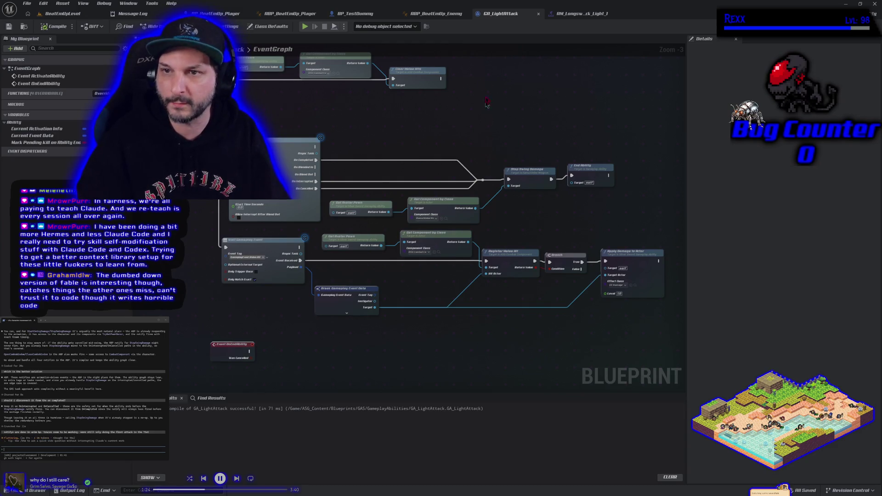
click(441, 14)
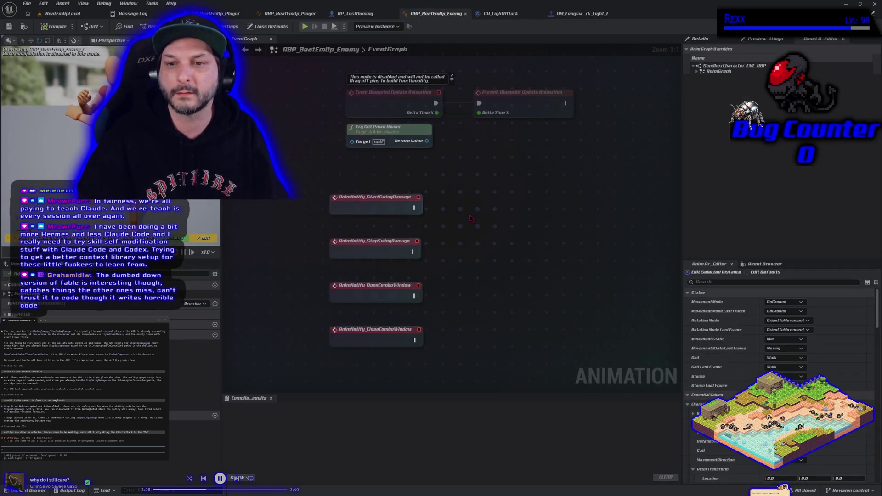
Inspect the notify events in ABP_BeatEmUp_Enemy and ABP_BeatEmUp_Player, then close the Unreal Editor.
drag(471, 218, 441, 209)
click(294, 13)
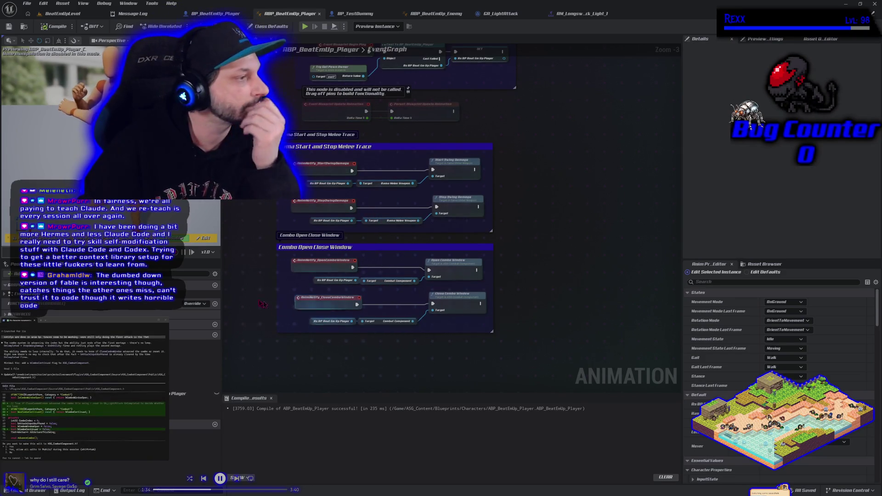
scroll(83, 392, up, 3)
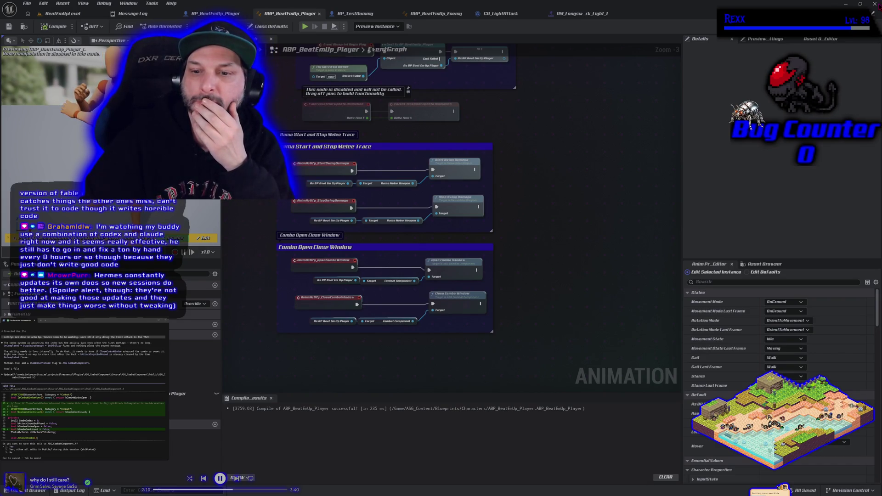
click(875, 4)
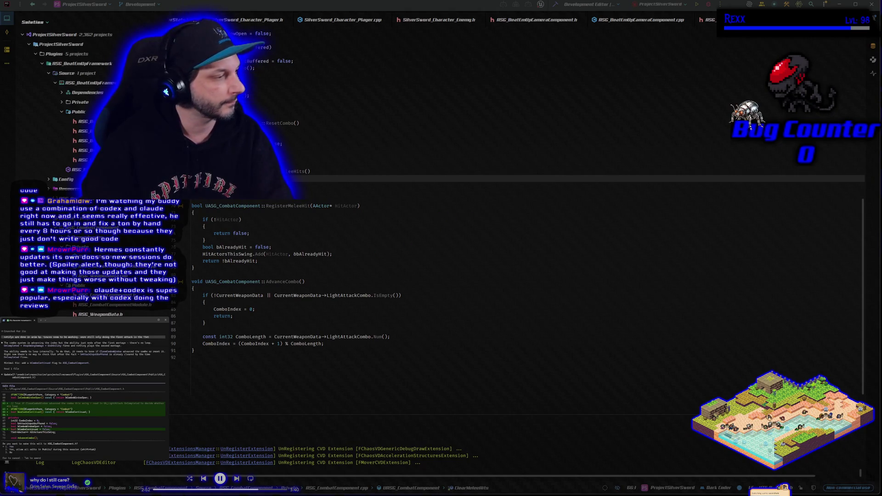
Accept all three of the assistant's proposed edits to the combat component source.
key(Return)
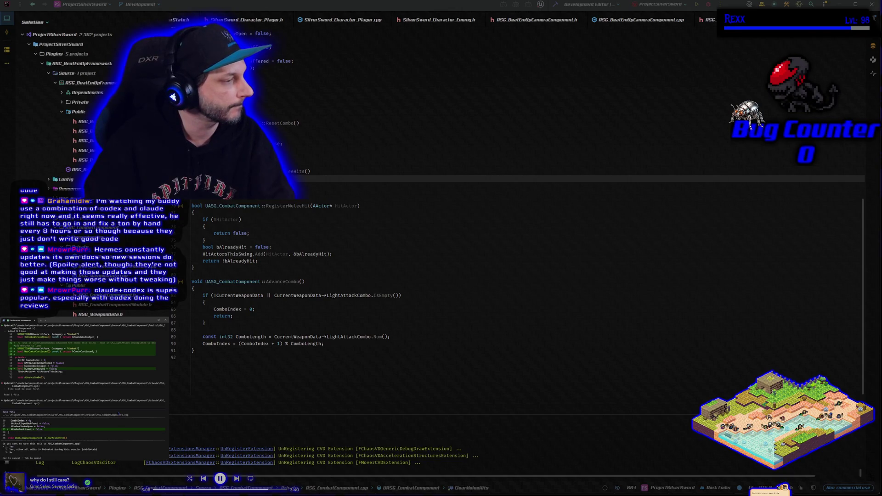
key(Return)
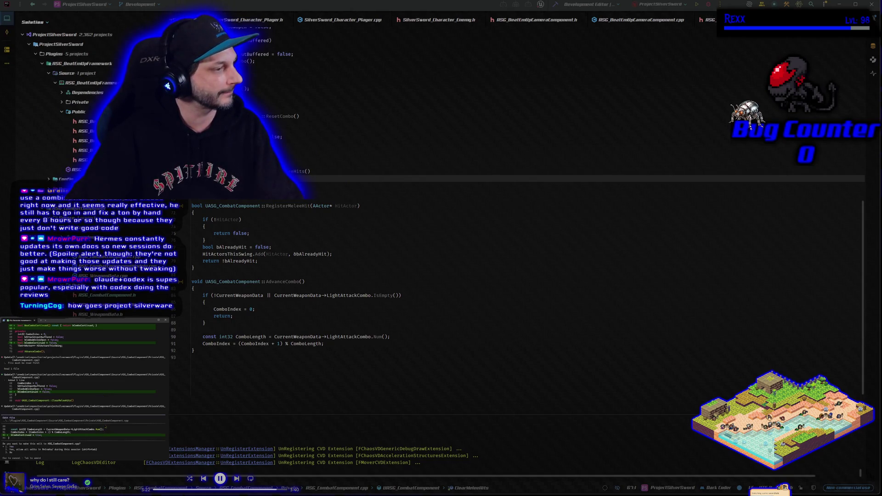
key(Return)
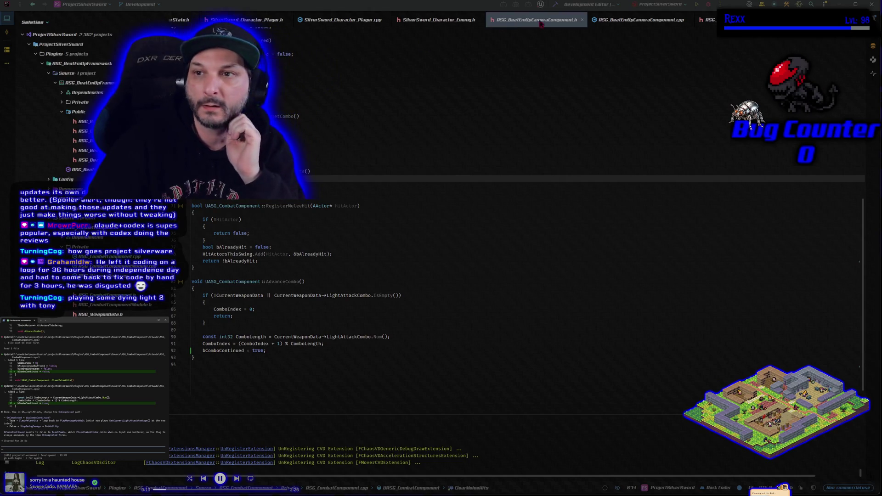
Build the project in Rider with the AdvanceCombo change, then return to Unreal.
click(557, 6)
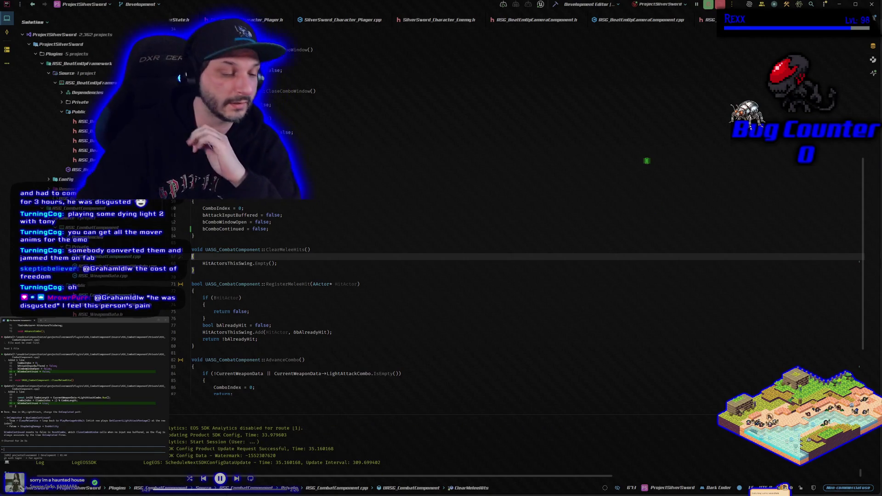
key(alt+Tab)
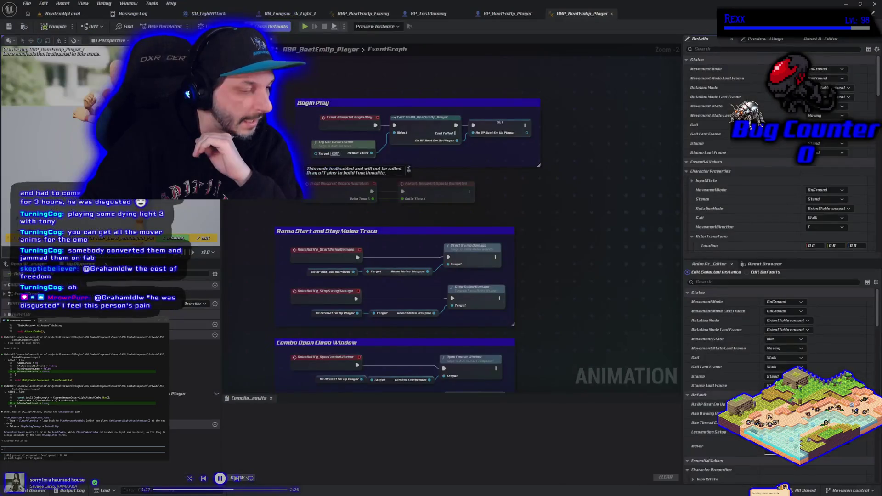
Playtest BeatEmUpLevel by running, swinging the sword and jumping, then stop and view ABP_BeatEmUp_Player.
click(60, 16)
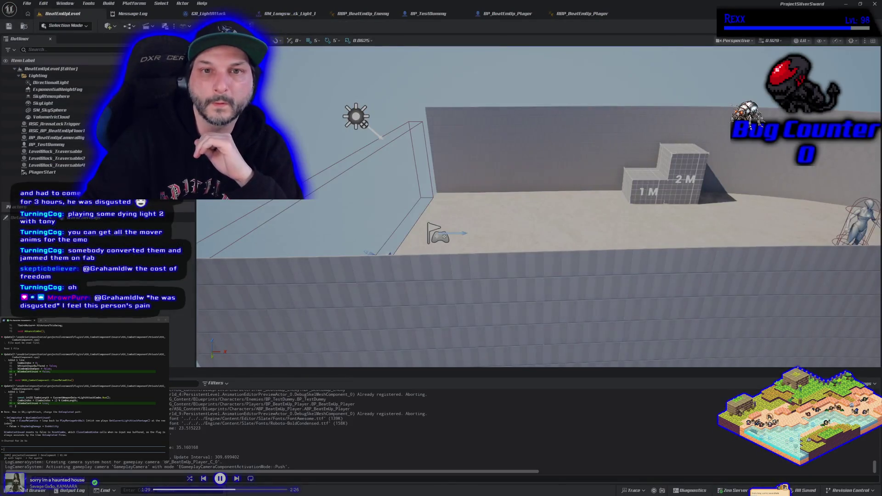
key(alt+p)
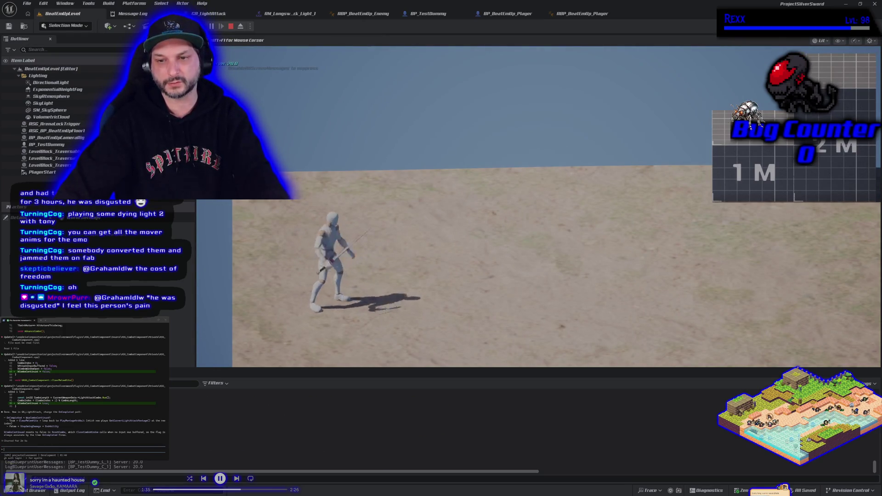
key(d)
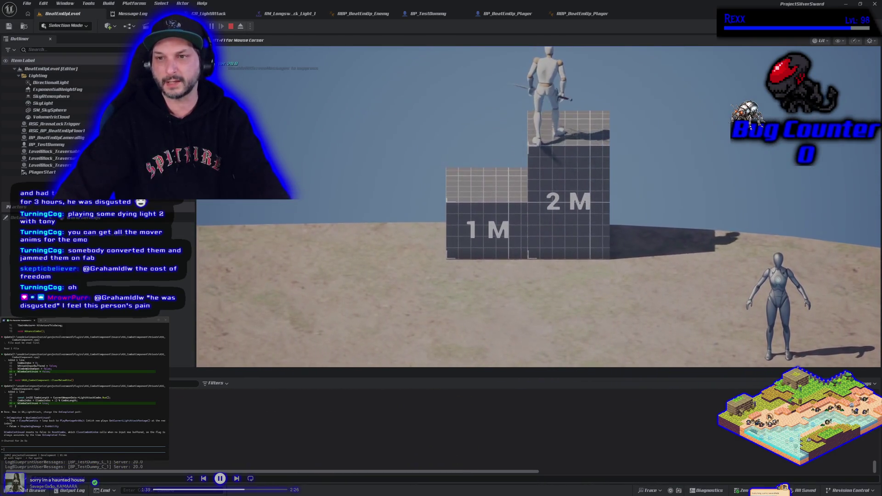
key(s)
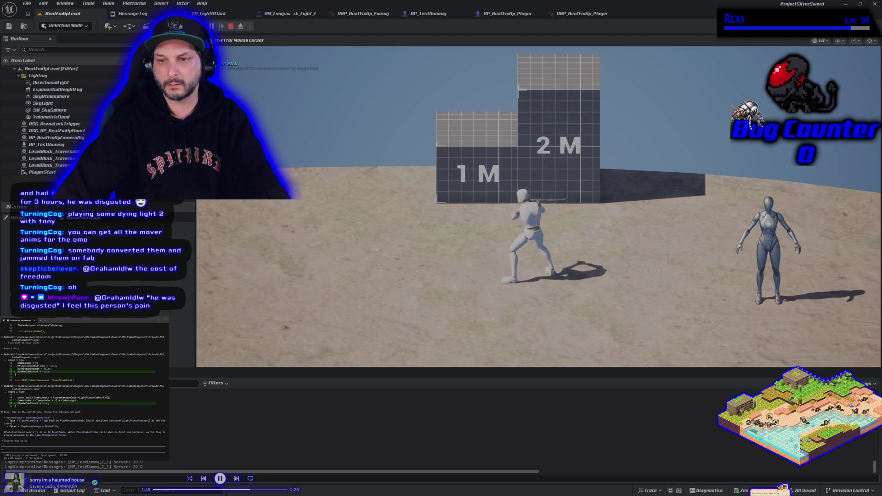
key(a)
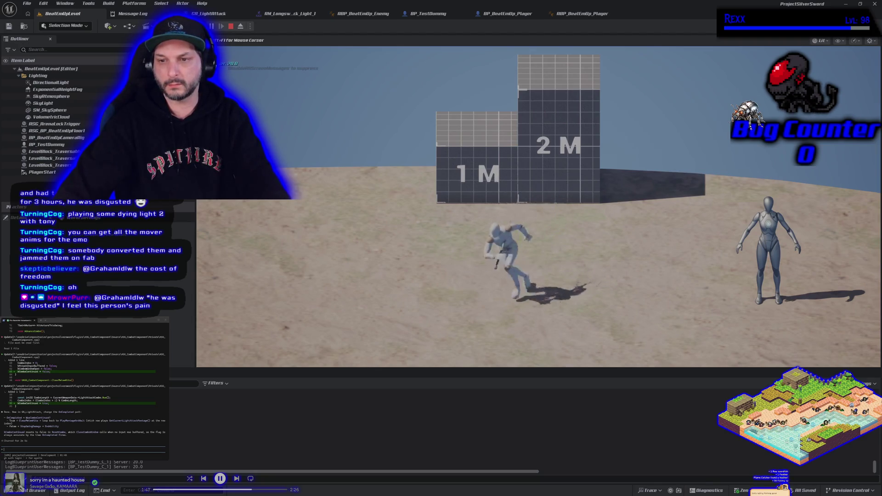
key(space)
key(Escape)
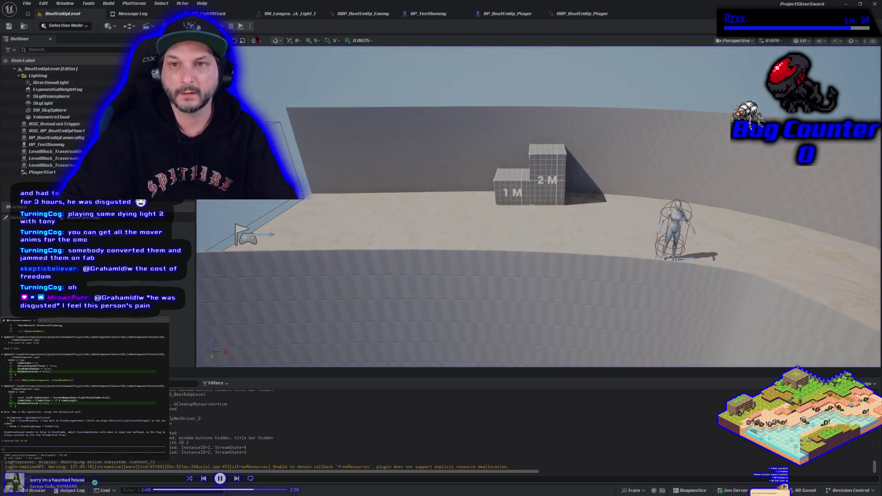
click(582, 13)
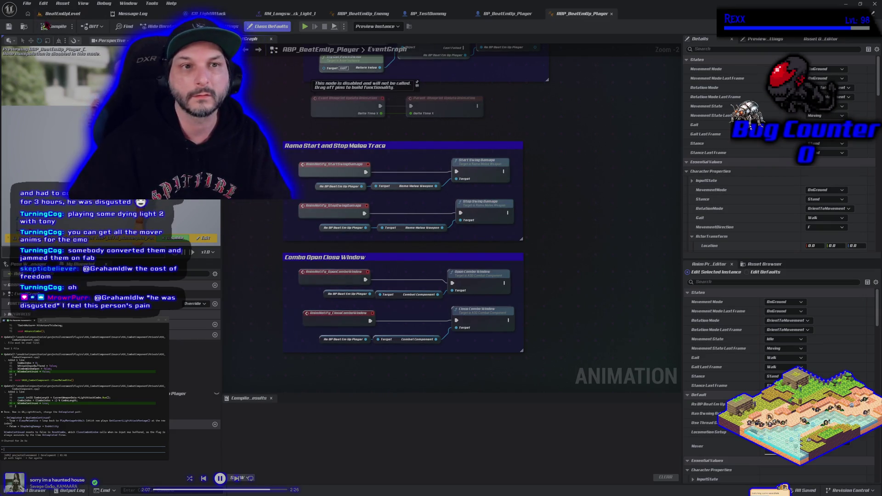
Run a quick BeatEmUpLevel playtest, then browse content at Blueprints > Characters > Enemies.
click(63, 13)
key(alt+p)
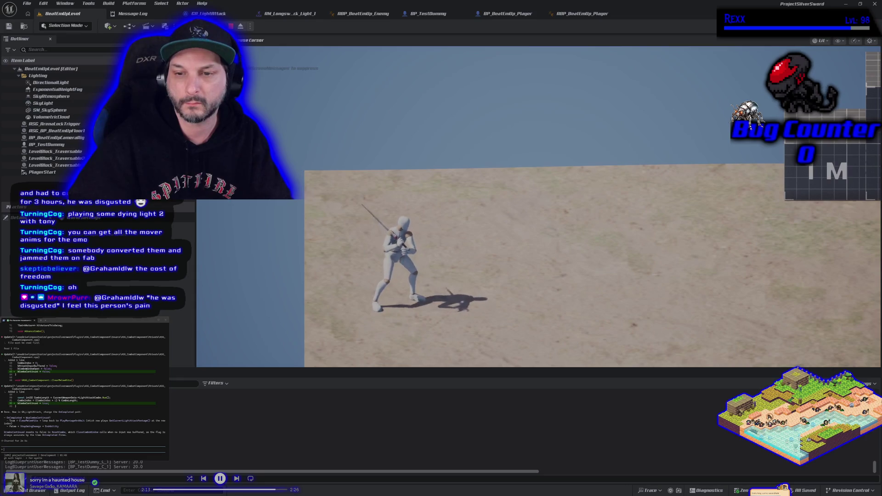
key(Escape)
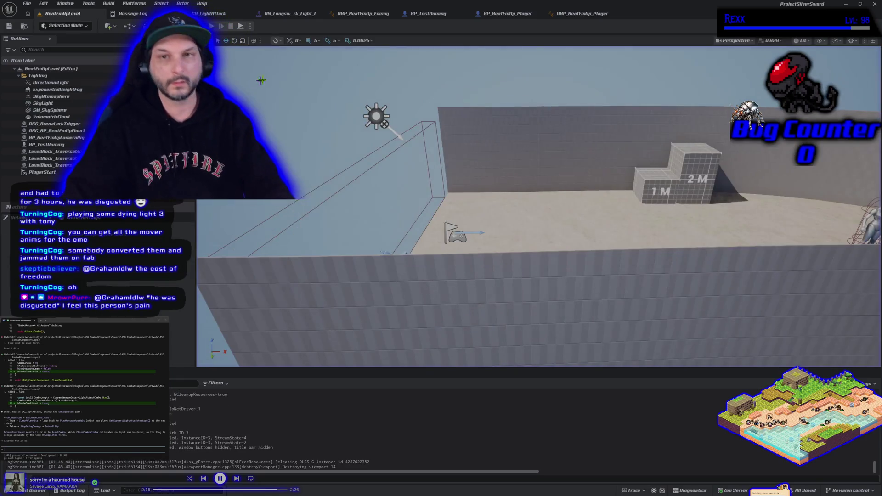
click(39, 490)
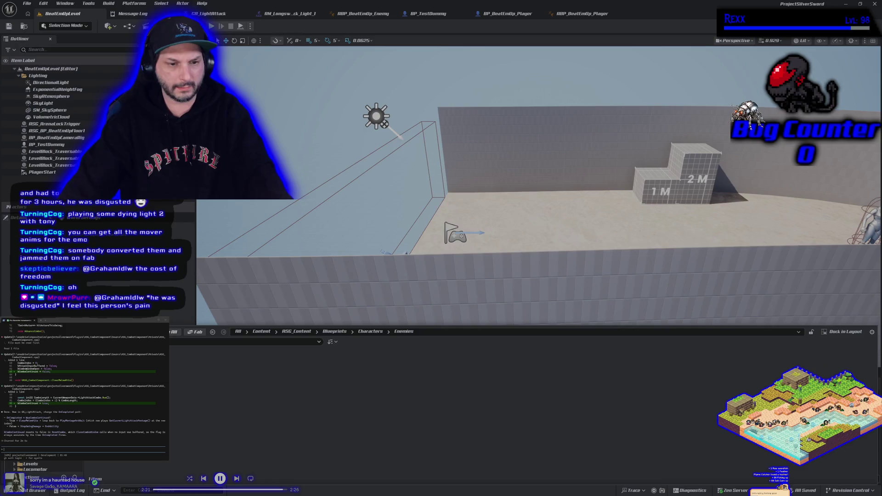
Open DA_Longsword from Data > WeaponData and its AM_Longsword_Attack_Light_2 montage, then return to the level.
click(36, 390)
click(36, 400)
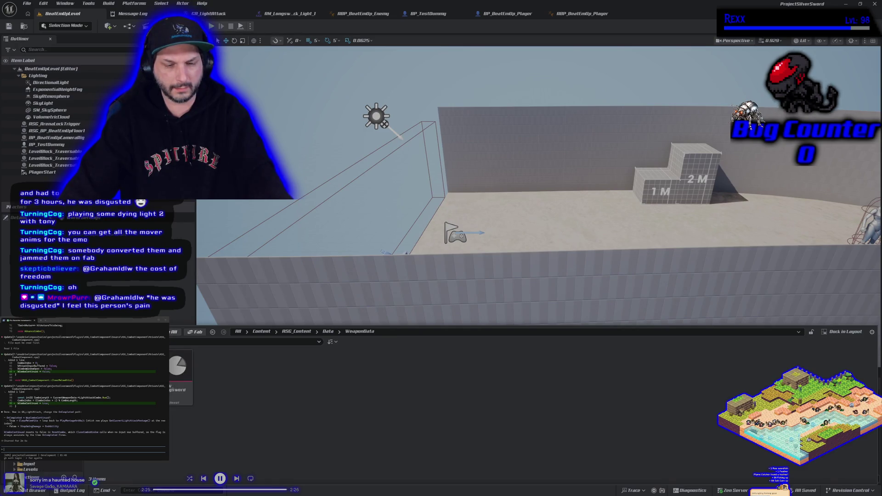
double_click(178, 369)
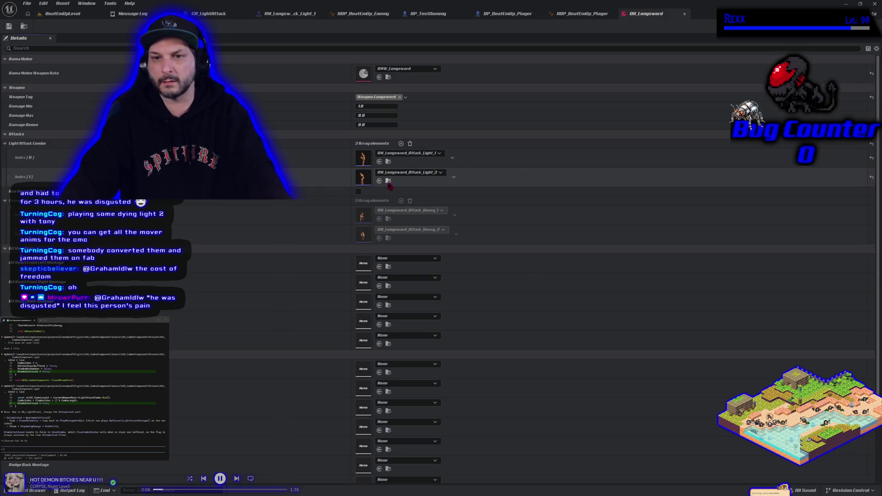
double_click(363, 177)
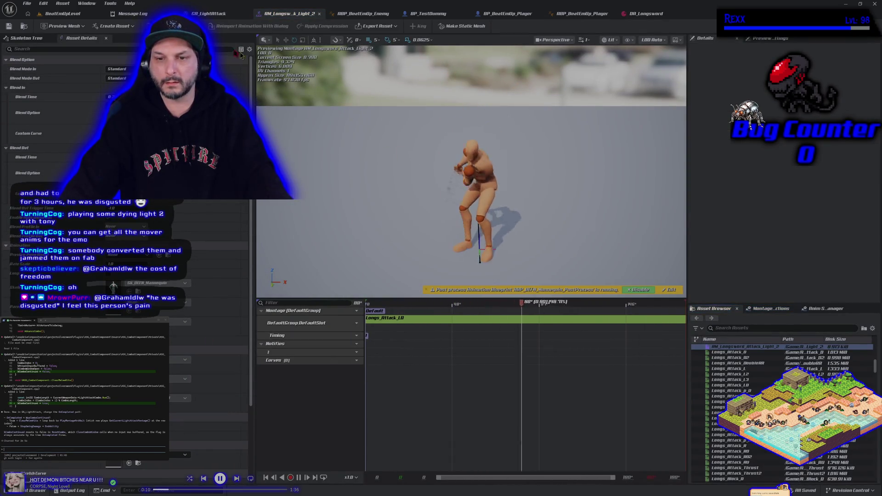
click(50, 17)
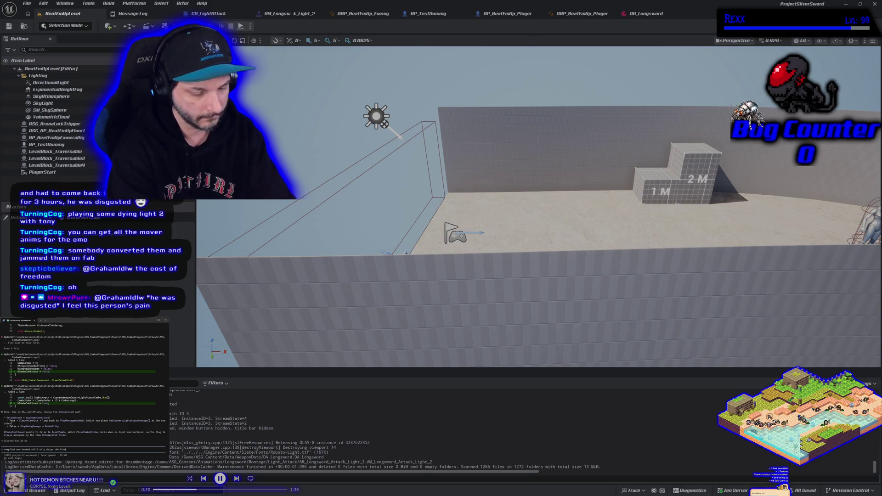
Submit the question to the assistant, then open and frame the GA_LightAttack ability graph.
text(tack)
key(Return)
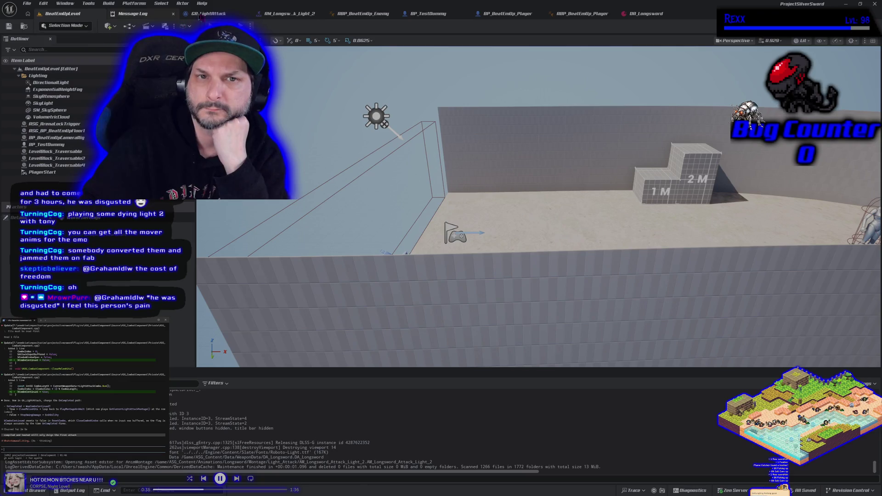
click(216, 14)
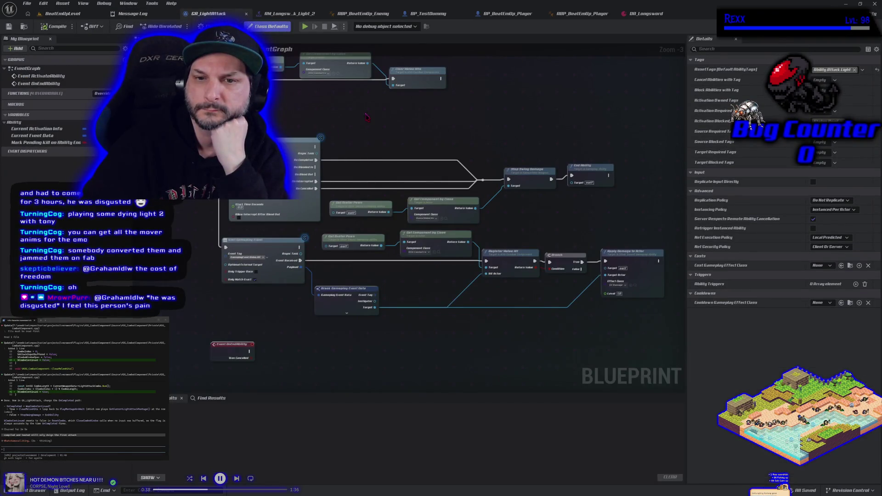
scroll(366, 116, down, 1)
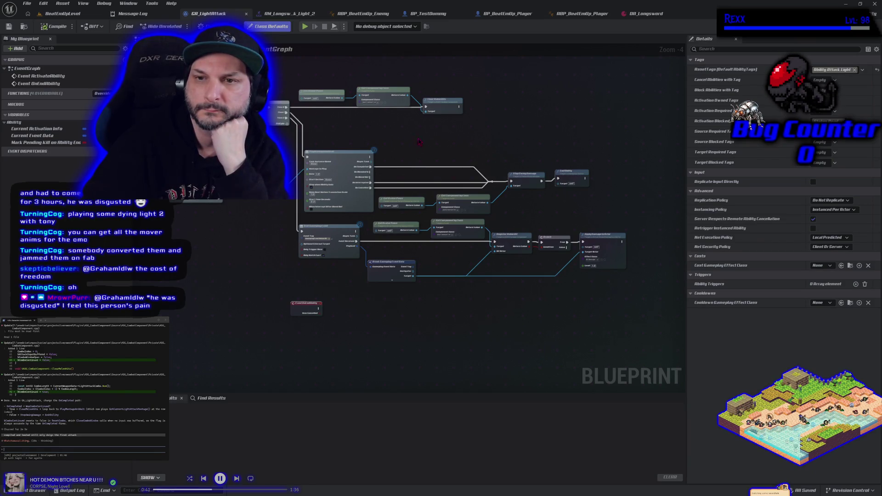
drag(433, 131, 454, 147)
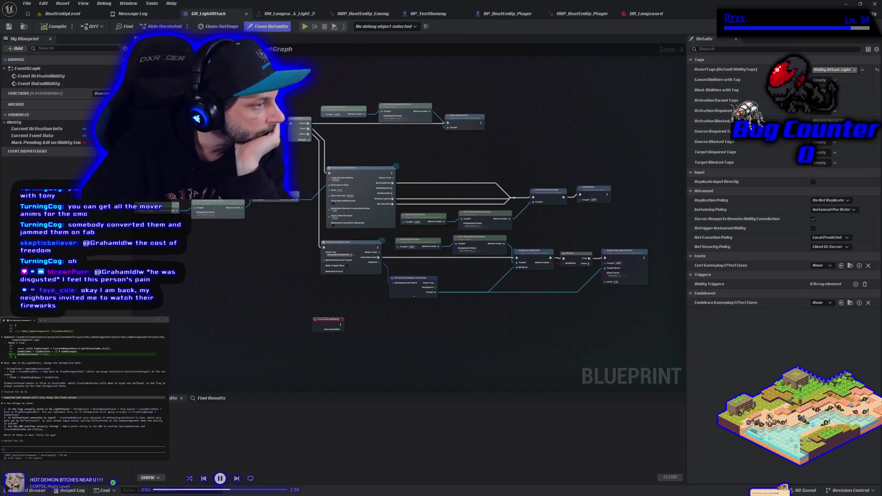
scroll(432, 193, up, 3)
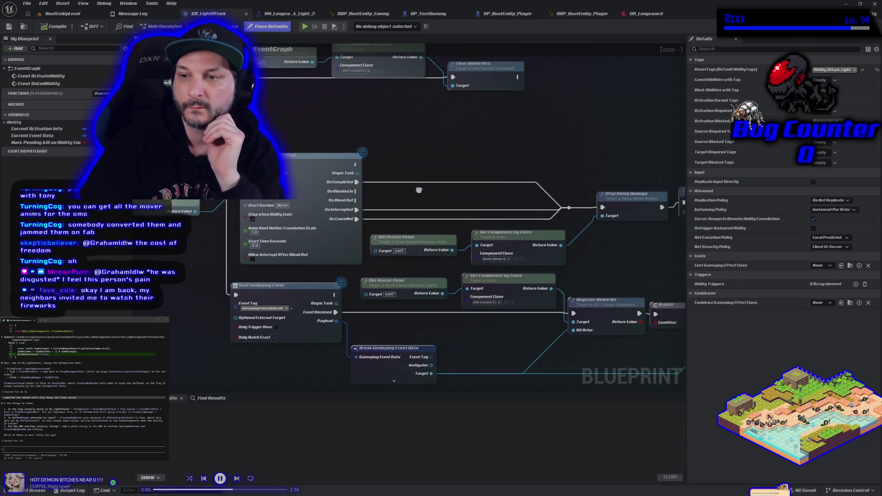
Search 'combo' from On Completed without adding a node, then show ABP_BeatEmUp_Enemy's event graph.
drag(317, 188, 325, 182)
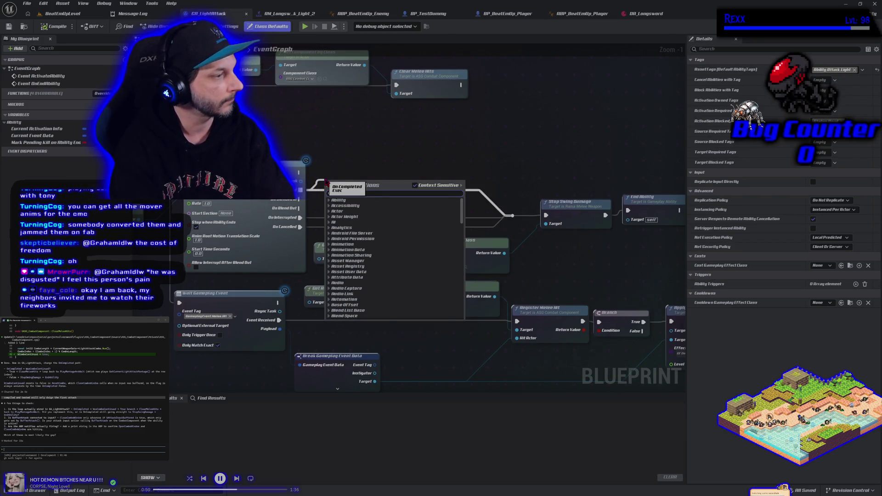
text(combo)
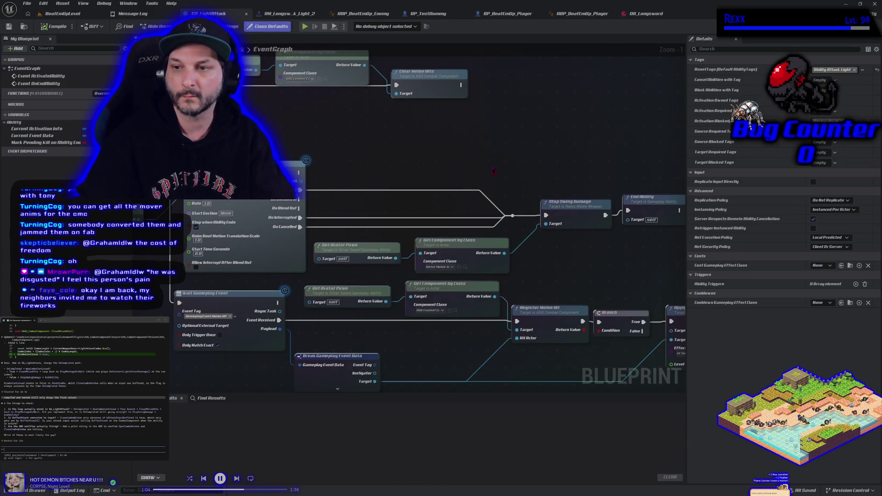
key(Escape)
mouse_move(442, 159)
mouse_down()
mouse_move(542, 166)
mouse_move(471, 142)
mouse_move(411, 156)
mouse_move(415, 186)
mouse_move(514, 202)
mouse_move(616, 176)
mouse_move(416, 149)
mouse_up()
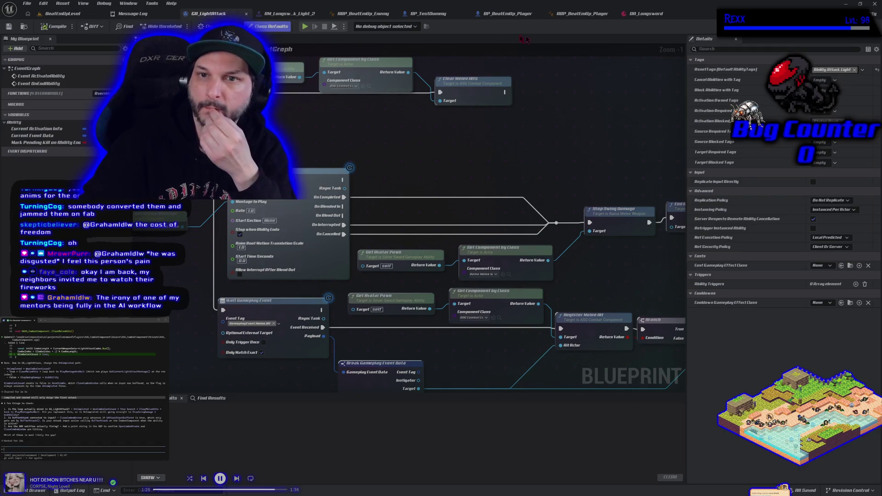
click(361, 13)
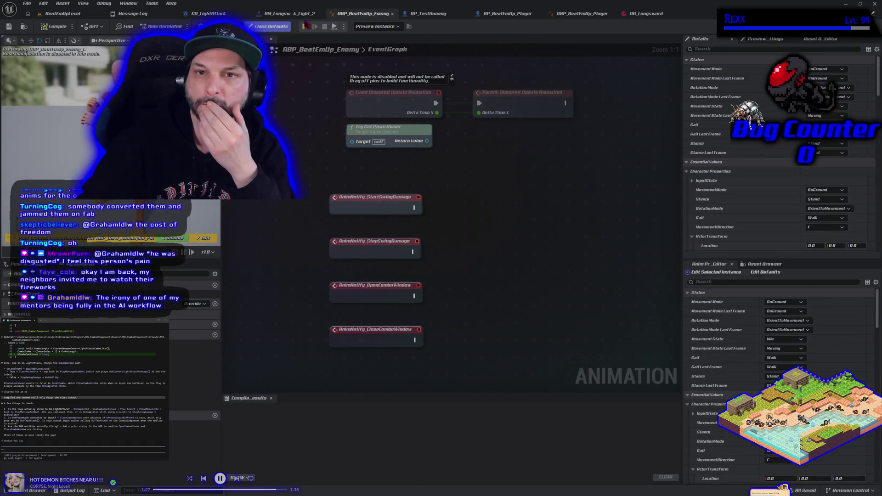
In ABP_BeatEmUp_Player's event graph, add a Was Combo Continued node from the Combat Component.
click(578, 15)
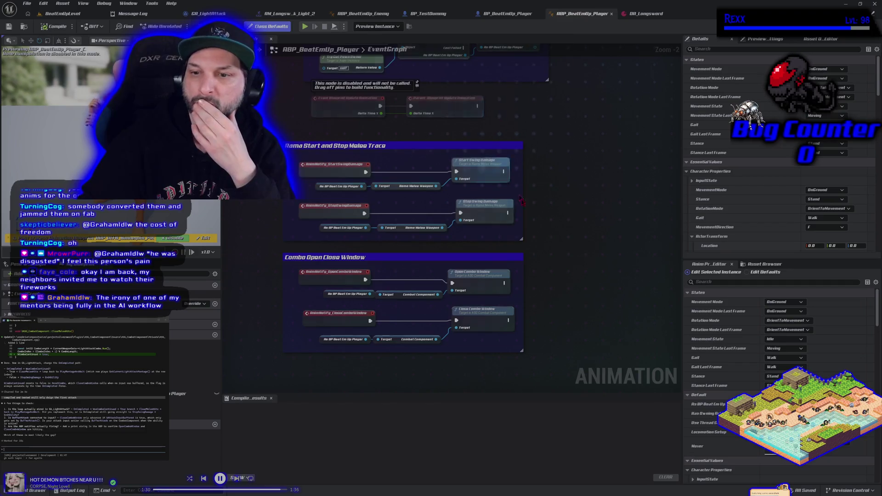
mouse_move(519, 233)
mouse_down()
mouse_move(514, 217)
mouse_move(506, 267)
mouse_move(527, 253)
mouse_up()
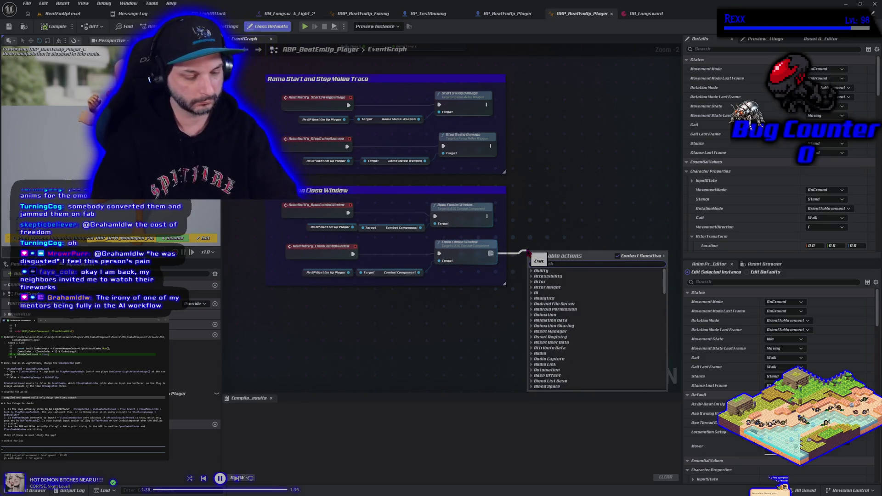
text(comb)
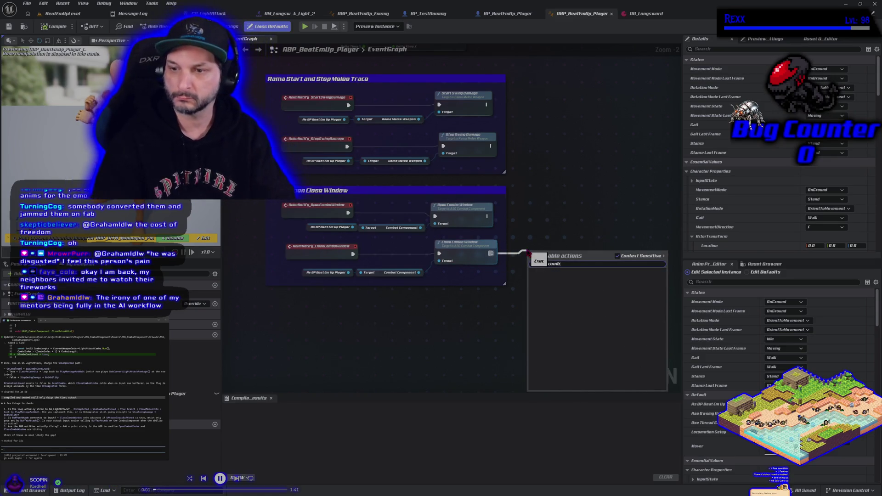
click(342, 293)
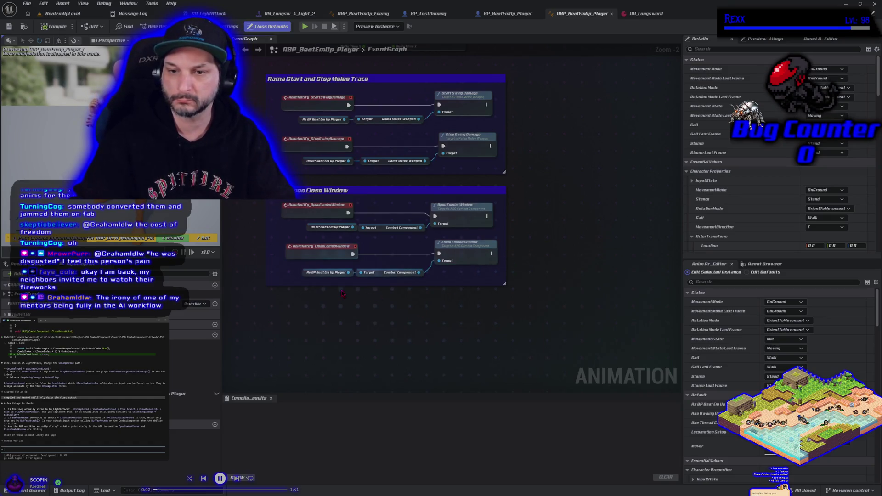
drag(419, 273, 436, 285)
click(436, 286)
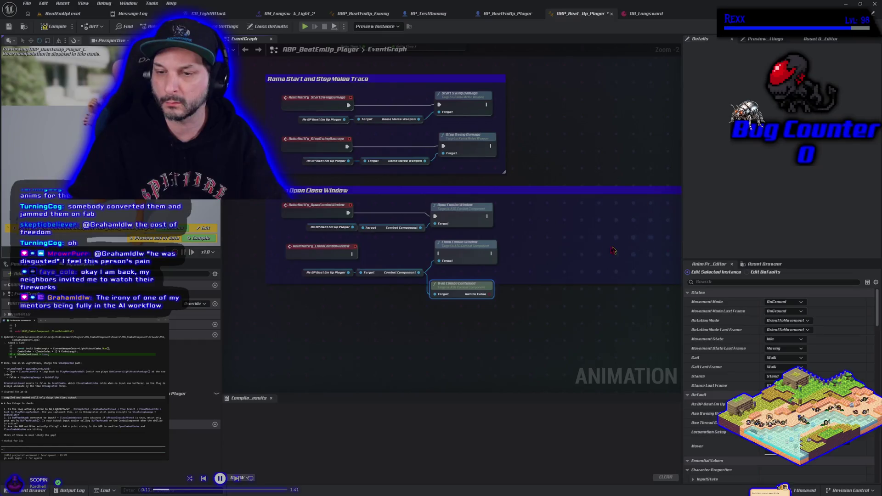
Rearrange the combo nodes, enlarge the comment box, and add a Branch on Was Combo Continued.
drag(450, 221, 538, 221)
drag(430, 254, 408, 216)
drag(416, 248, 416, 337)
mouse_move(296, 300)
mouse_down()
mouse_move(423, 251)
mouse_move(418, 232)
mouse_move(434, 257)
mouse_up()
drag(521, 221, 604, 221)
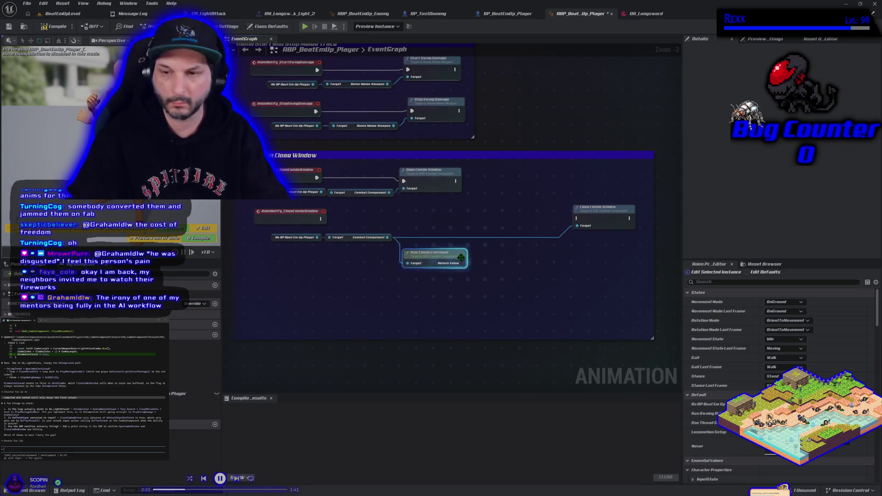
click(488, 218)
mouse_move(462, 263)
mouse_down()
mouse_move(551, 267)
mouse_move(489, 242)
mouse_move(497, 207)
mouse_up()
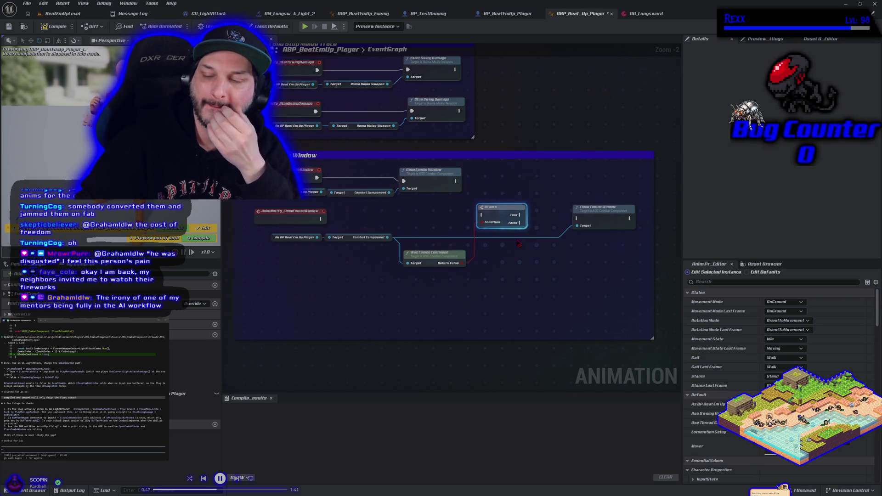
Delete Was Combo Continued and the Branch, and wire the CloseComboWindow notify to Close Combo Window.
drag(519, 244, 505, 267)
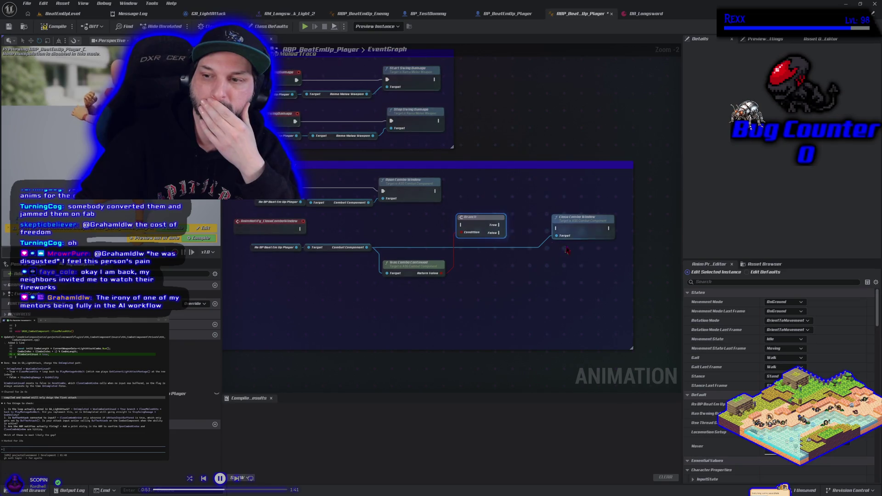
drag(568, 228, 506, 265)
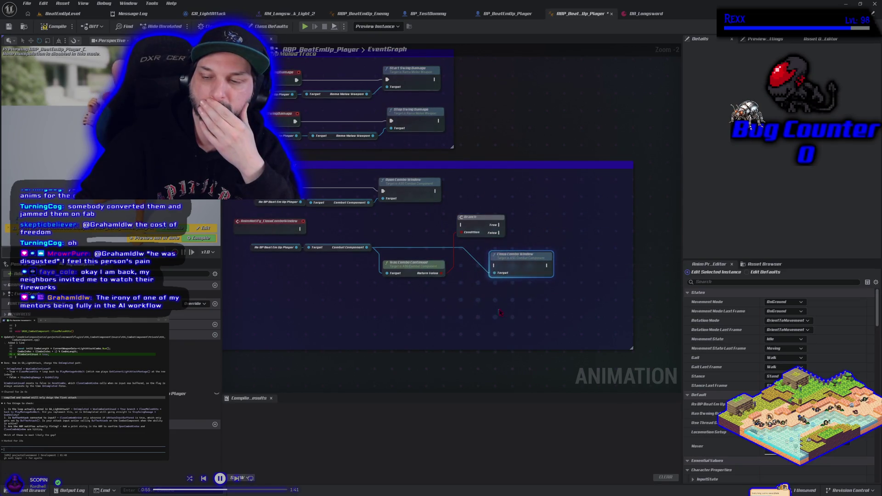
click(412, 268)
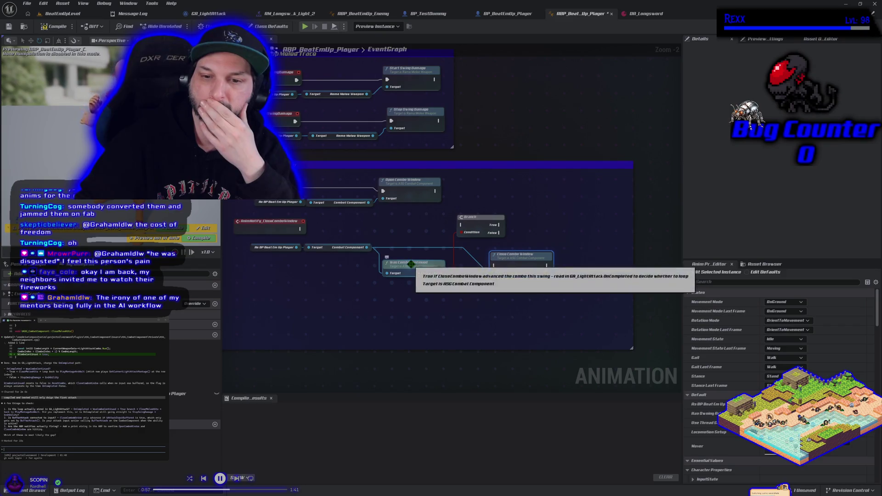
key(Delete)
click(473, 220)
key(Delete)
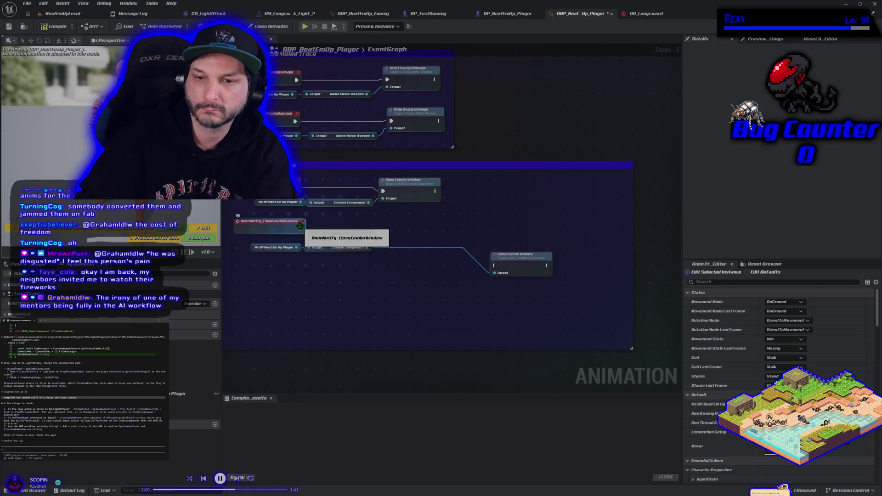
mouse_move(300, 228)
mouse_down()
mouse_move(414, 236)
mouse_move(510, 273)
mouse_move(515, 267)
mouse_move(468, 229)
mouse_up()
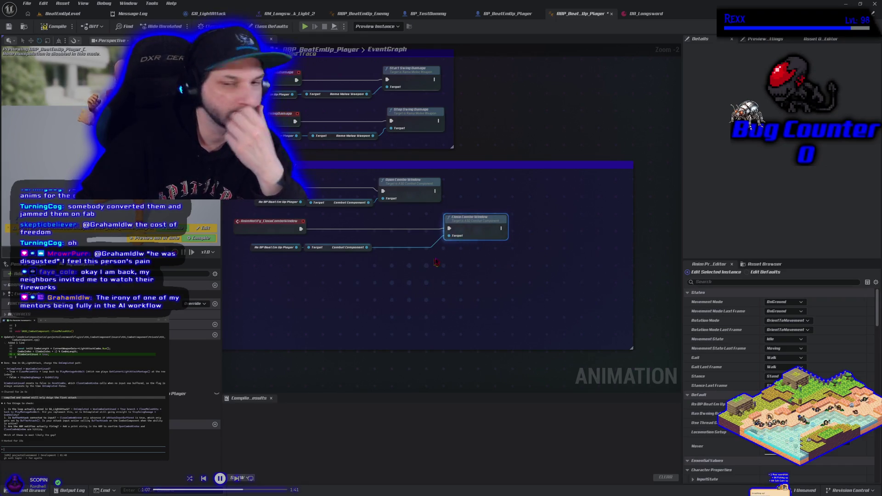
drag(460, 225, 394, 226)
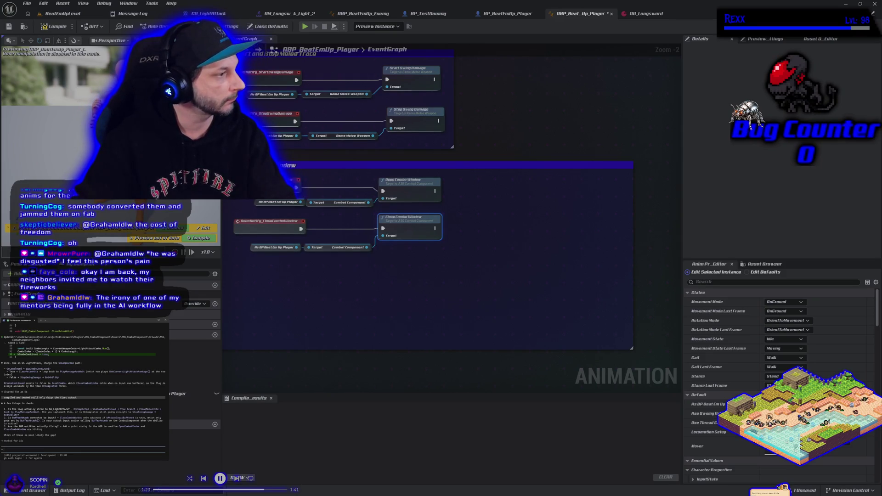
Ask the coding assistant about the blueprint steps, then return to GA_LightAttack's graph.
text(ompile walk me through the b)
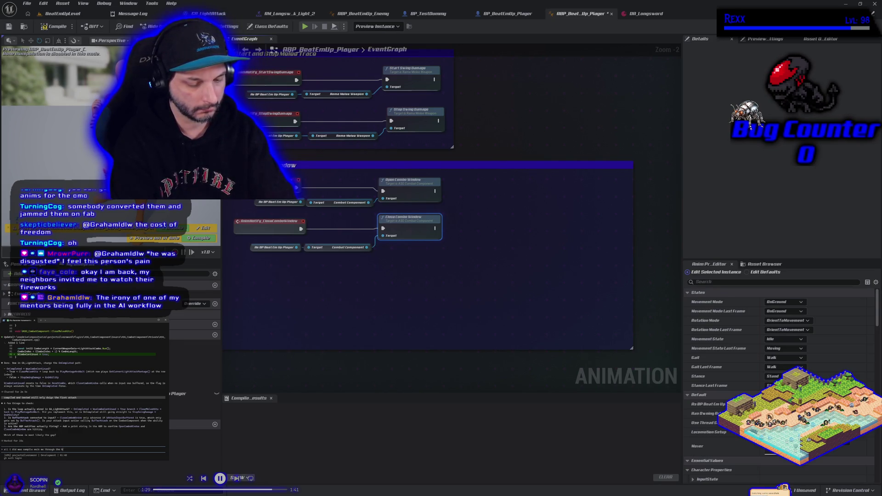
key(Return)
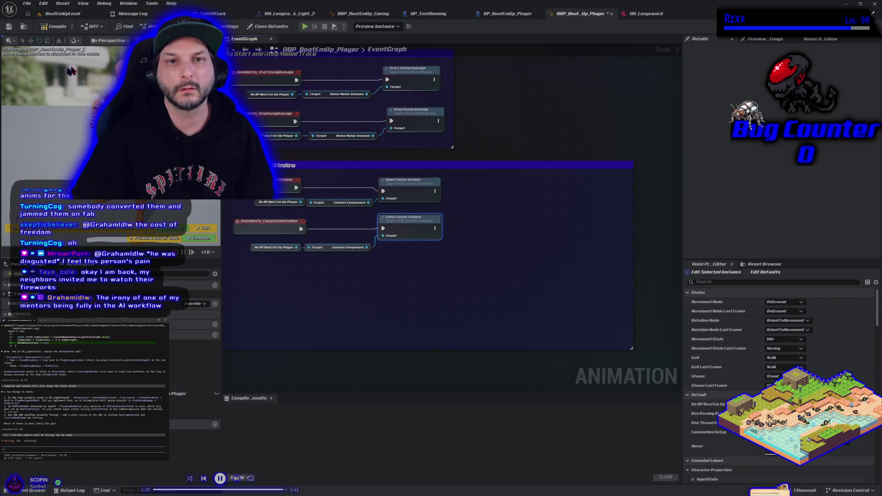
click(234, 14)
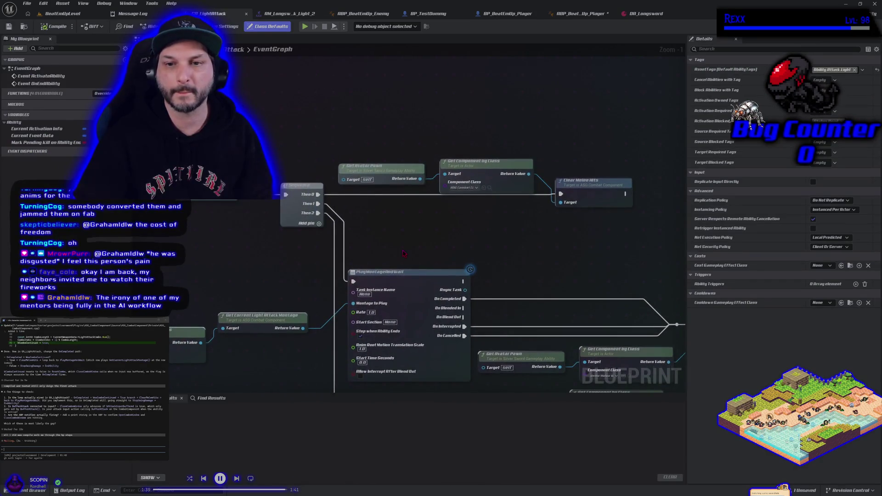
Add a Cast To BP_BeatEmUp_Player fed by Get Avatar Pawn's Return Value.
scroll(406, 262, down, 1)
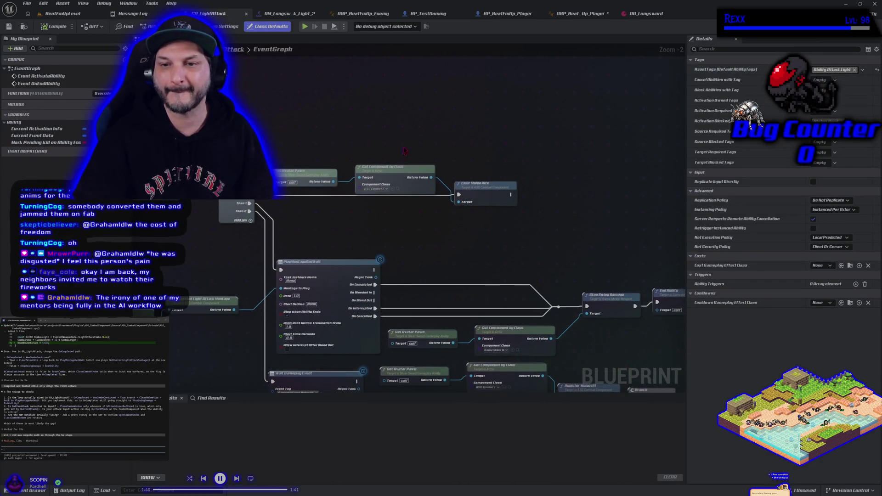
mouse_move(420, 147)
mouse_down()
mouse_move(491, 194)
mouse_move(614, 198)
mouse_up()
mouse_move(334, 181)
mouse_down()
mouse_move(478, 184)
mouse_move(382, 178)
mouse_up()
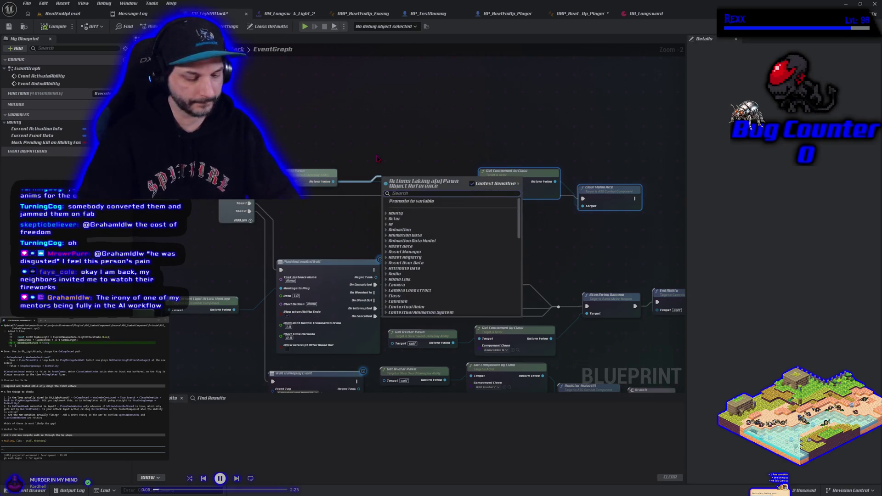
text(cast to)
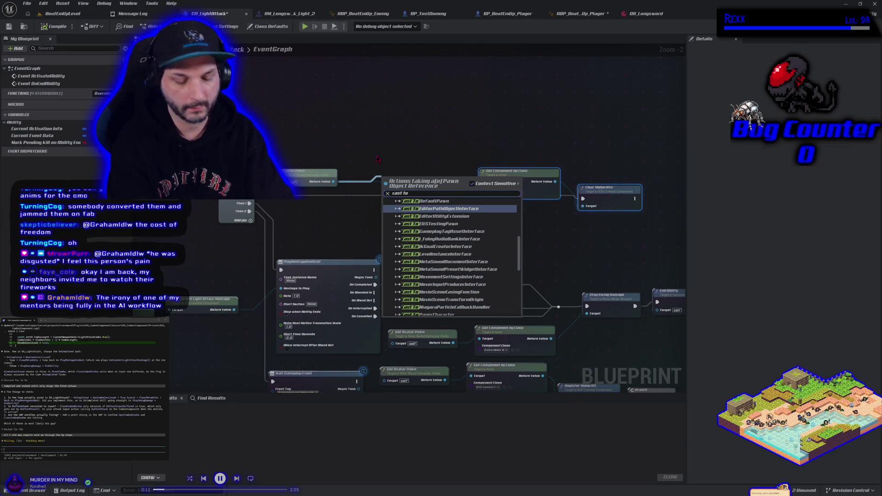
text( player)
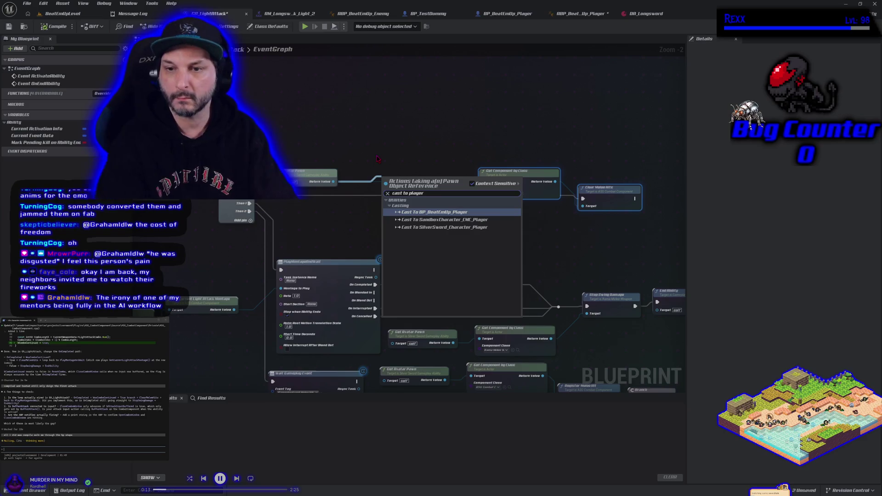
click(432, 212)
drag(422, 189, 400, 198)
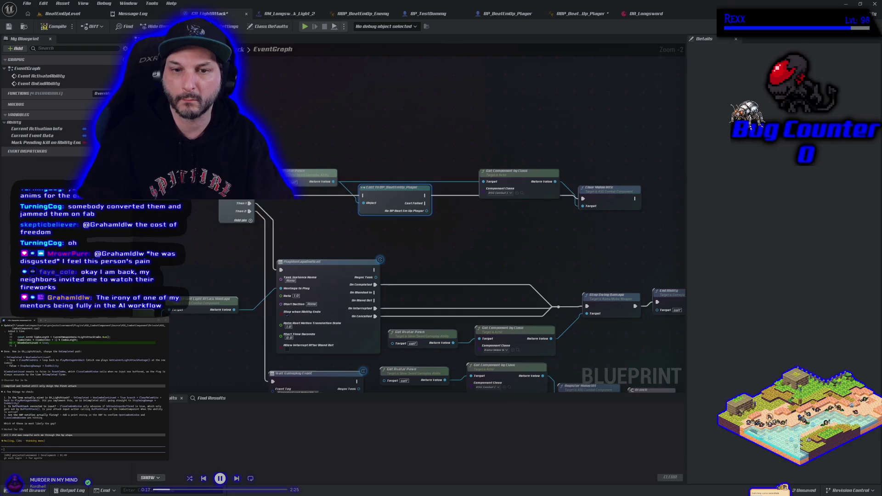
Add a Cast To ABP_BeatEmUp_Enemy on Cast Failed, feeding it the avatar pawn.
drag(425, 203, 448, 219)
text(cast to enemy)
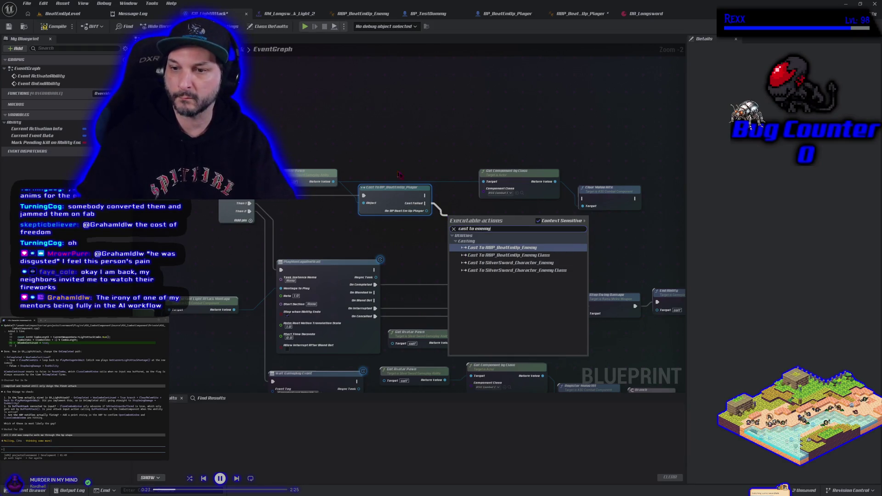
click(524, 249)
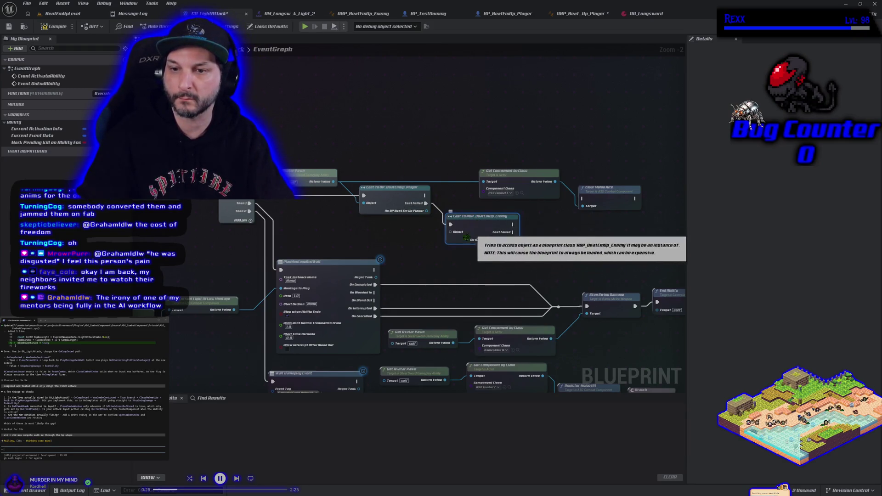
mouse_move(334, 183)
mouse_down()
mouse_move(349, 215)
mouse_move(457, 257)
mouse_move(451, 232)
mouse_up()
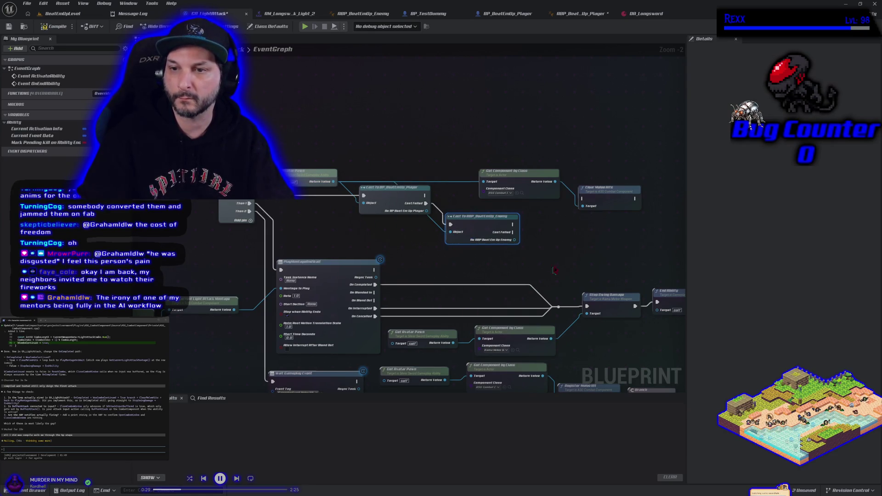
drag(578, 244, 504, 214)
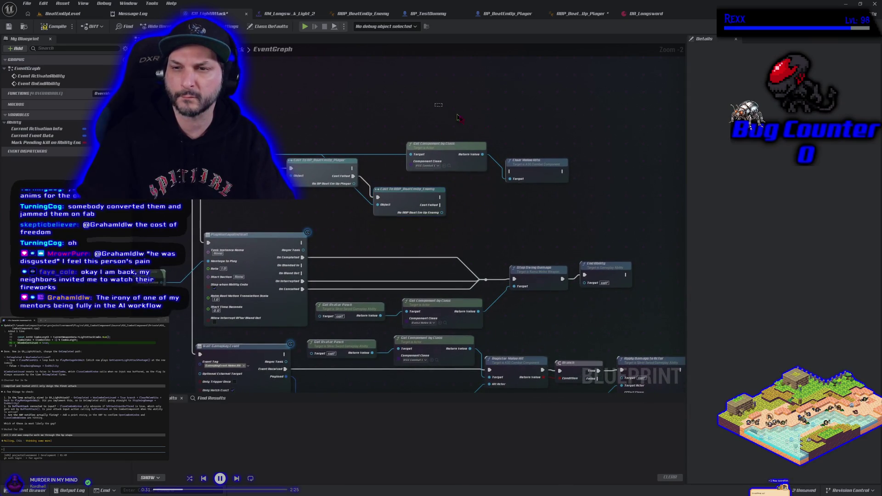
drag(529, 163, 595, 142)
Wire both casts to Clear Melee Hits and promote each cast output to a new variable.
mouse_move(356, 167)
mouse_down()
mouse_move(580, 165)
mouse_move(577, 147)
mouse_up()
mouse_move(441, 197)
mouse_down()
mouse_move(570, 177)
mouse_move(576, 147)
mouse_up()
mouse_move(353, 183)
mouse_down()
mouse_move(413, 193)
mouse_move(385, 175)
mouse_up()
click(412, 203)
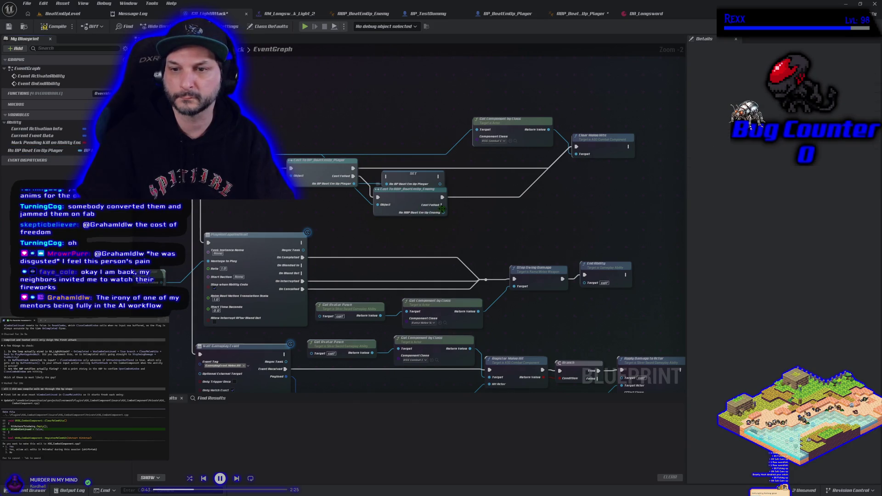
drag(443, 213, 474, 211)
click(497, 239)
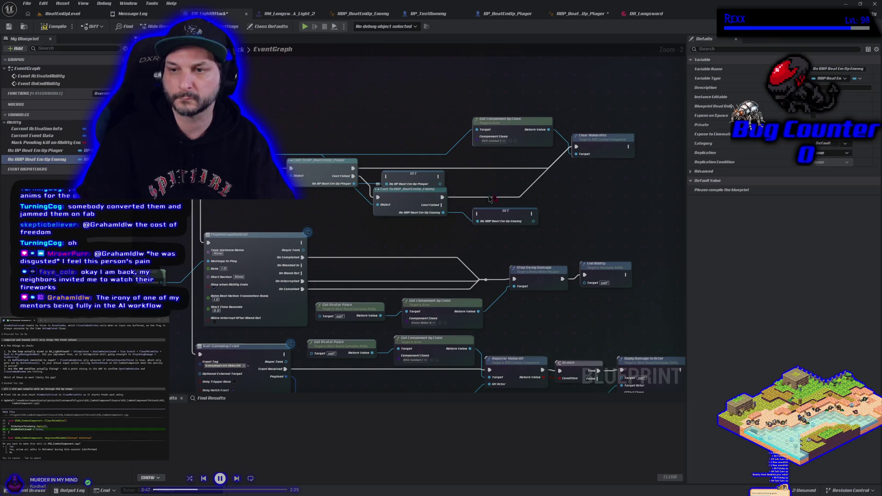
Route the enemy SET into Clear Melee Hits, link the player cast to its SET, and compile.
drag(442, 198, 532, 215)
drag(477, 214, 442, 197)
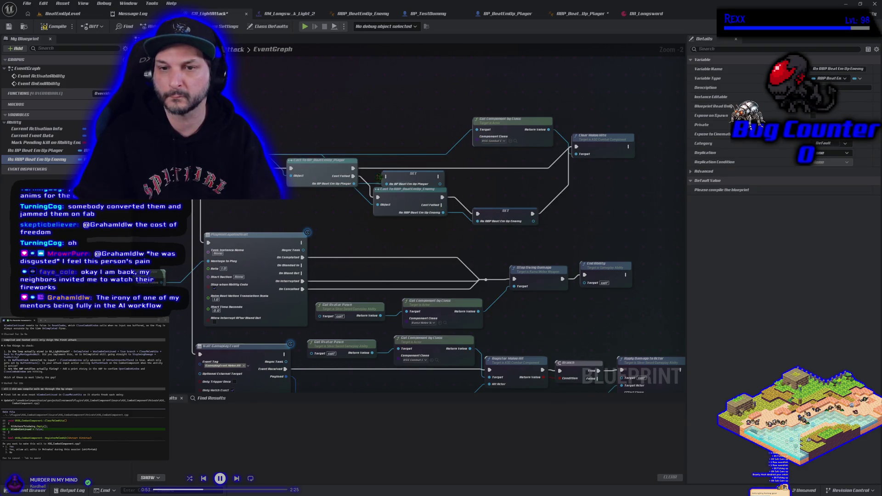
mouse_move(352, 167)
mouse_down()
mouse_move(503, 187)
mouse_move(577, 147)
mouse_up()
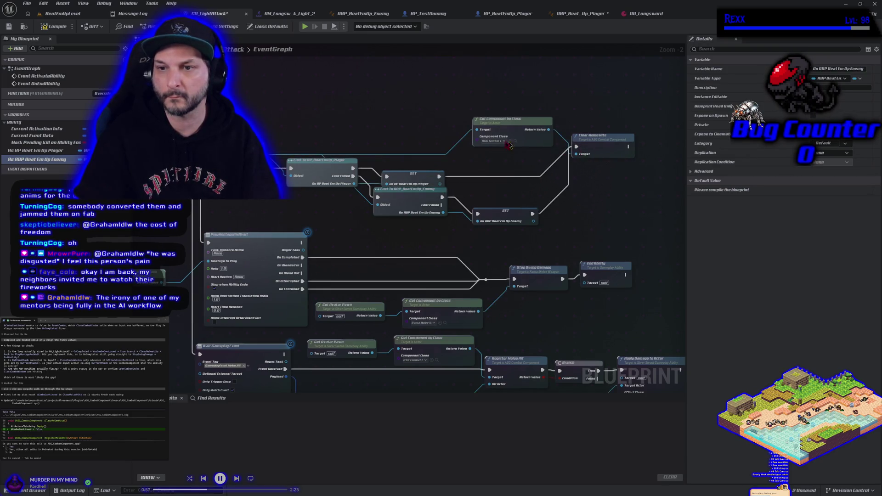
click(54, 26)
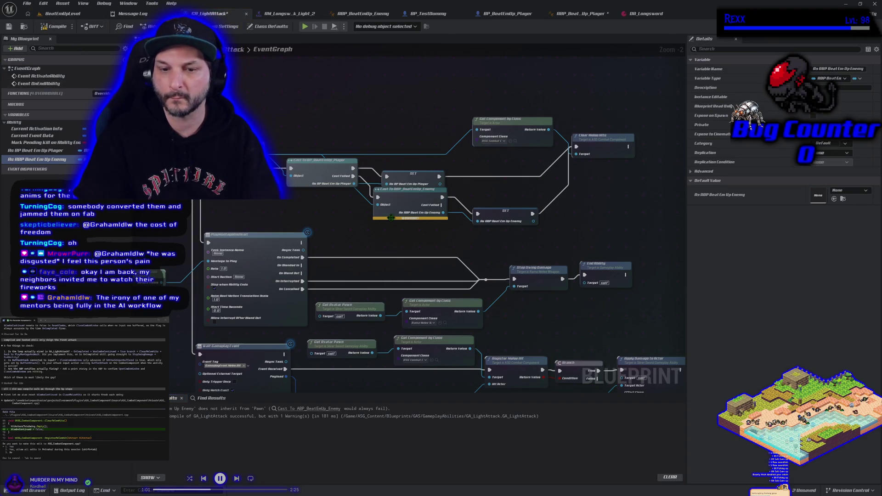
mouse_move(391, 218)
mouse_down()
mouse_move(476, 246)
mouse_move(506, 207)
mouse_up()
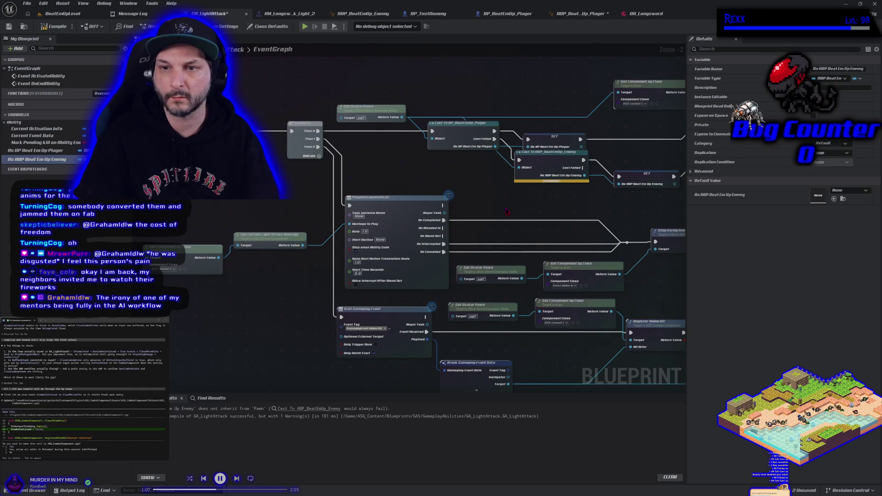
click(456, 127)
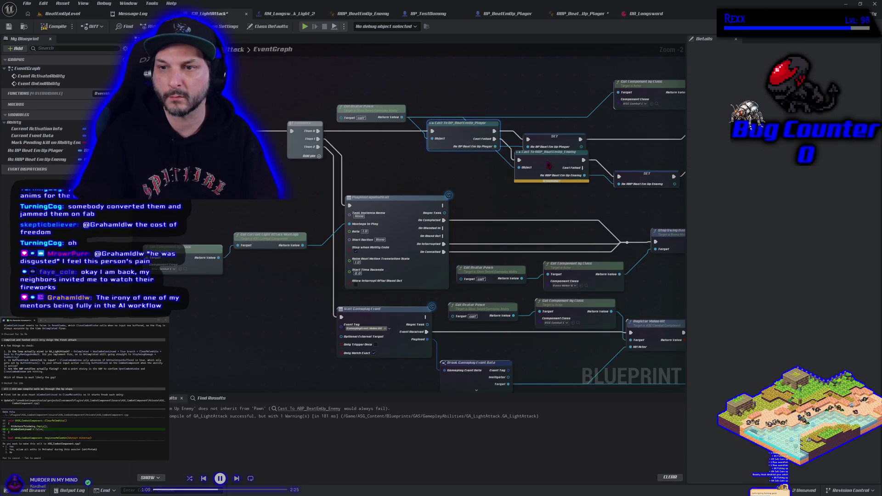
Delete the enemy cast node and the As ABP Beat Em Up Enemy variable, then compile.
drag(548, 164, 548, 172)
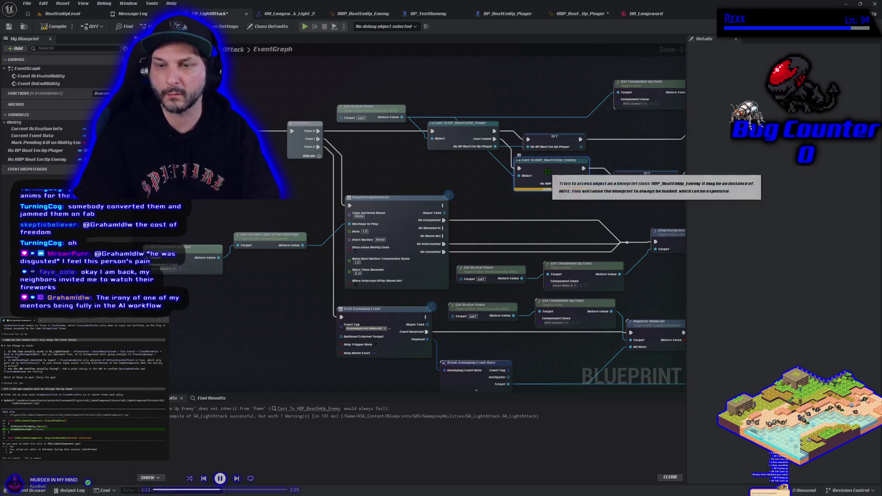
key(Delete)
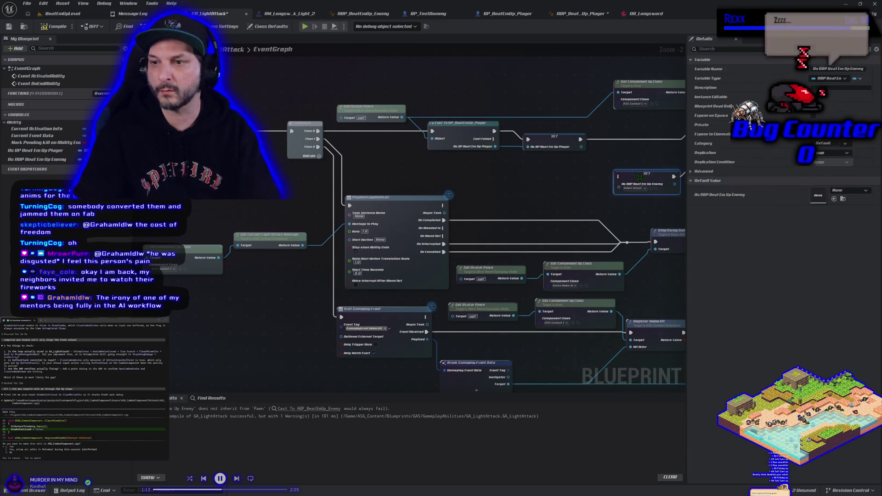
click(17, 159)
key(Delete)
key(F7)
Begin a 'cast to enemy' search off the player cast, cancel it, and pan right.
drag(495, 147, 510, 187)
text(cast to enemy)
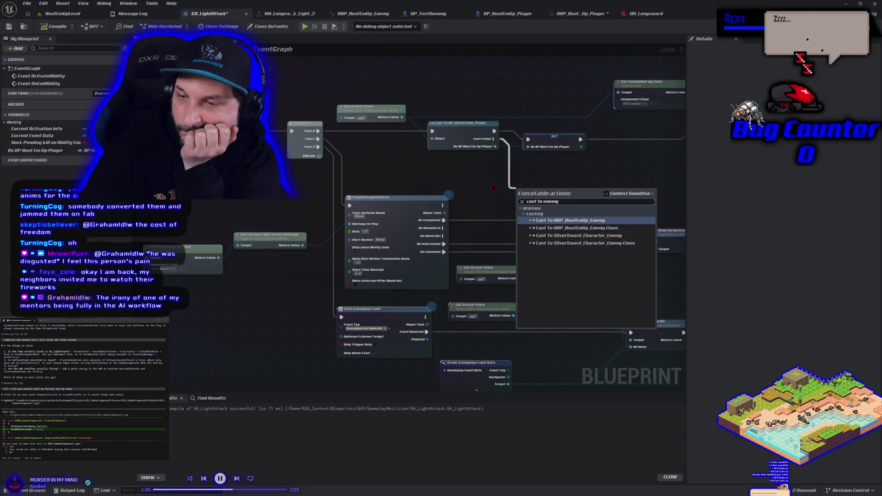
key(Escape)
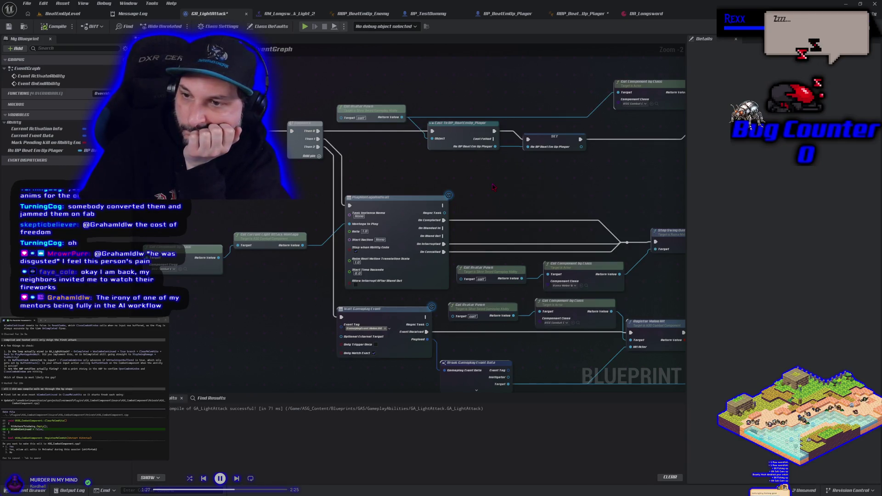
mouse_move(493, 187)
mouse_down()
mouse_move(465, 199)
mouse_move(436, 187)
mouse_up()
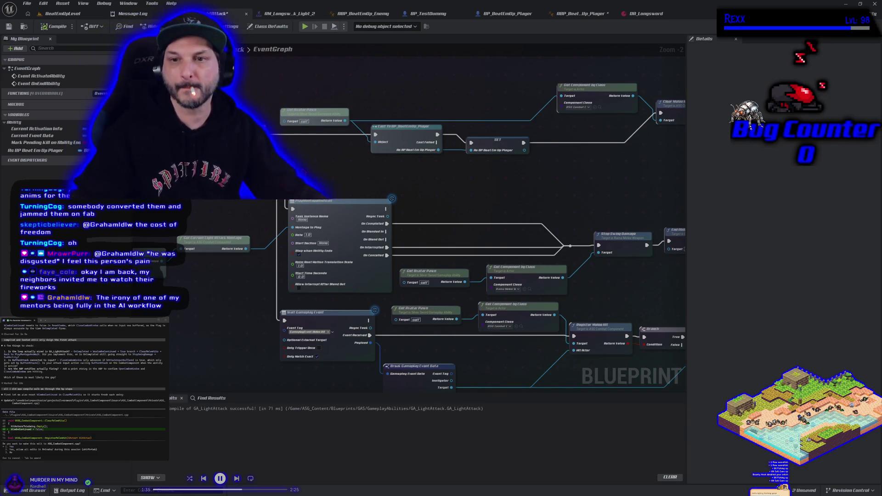
mouse_move(422, 208)
mouse_down()
mouse_move(419, 197)
mouse_move(360, 196)
mouse_up()
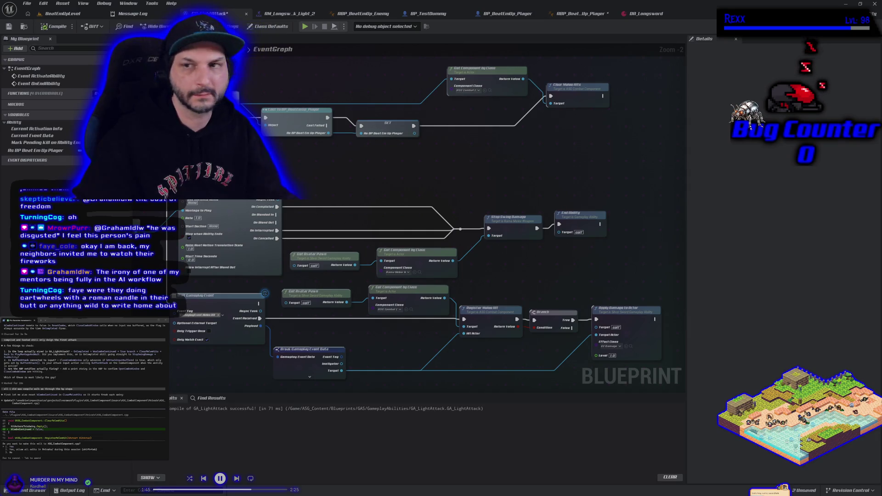
Bring up the File menu's save options, then switch to the code editor.
click(26, 3)
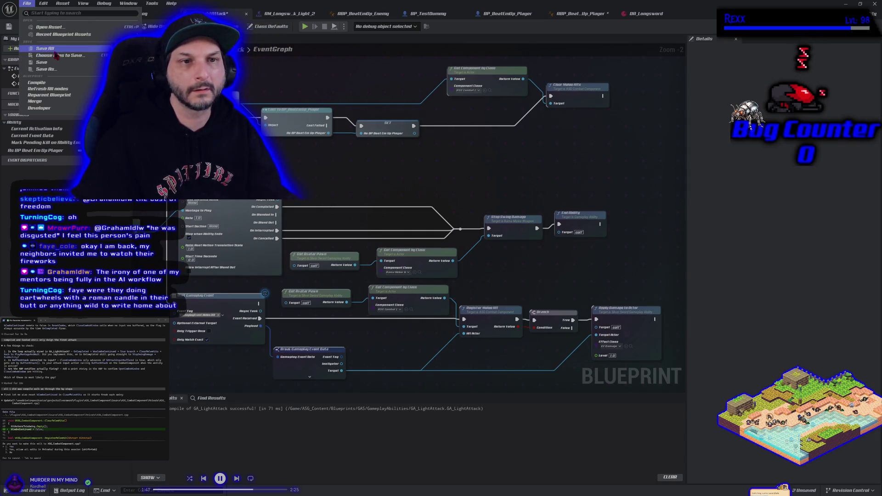
key(Escape)
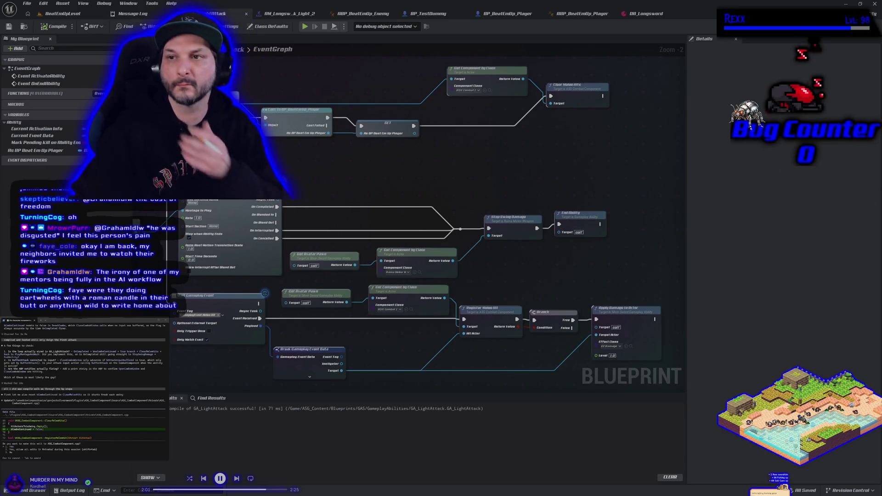
key(alt+Tab)
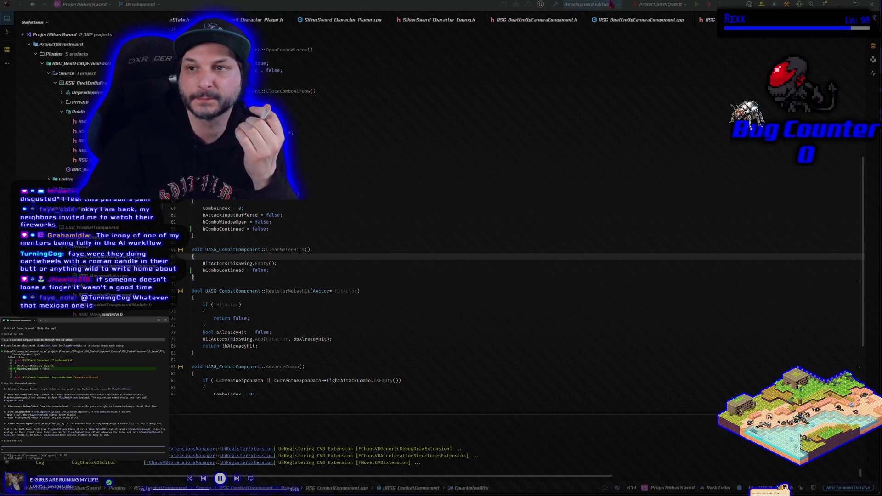
Build the ProjectSilverSwordEditor C++ project in Rider.
click(556, 4)
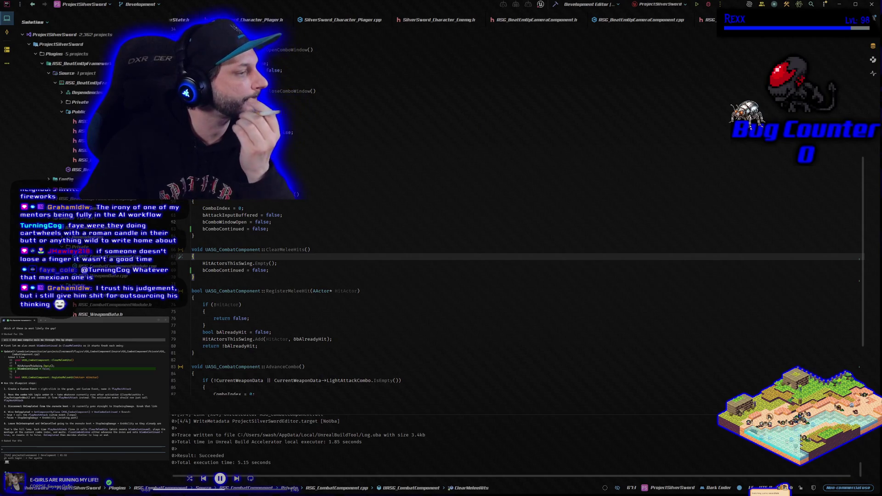
Ask the coding agent 'what blueprint…' about blueprints and rebuild the project.
click(5, 450)
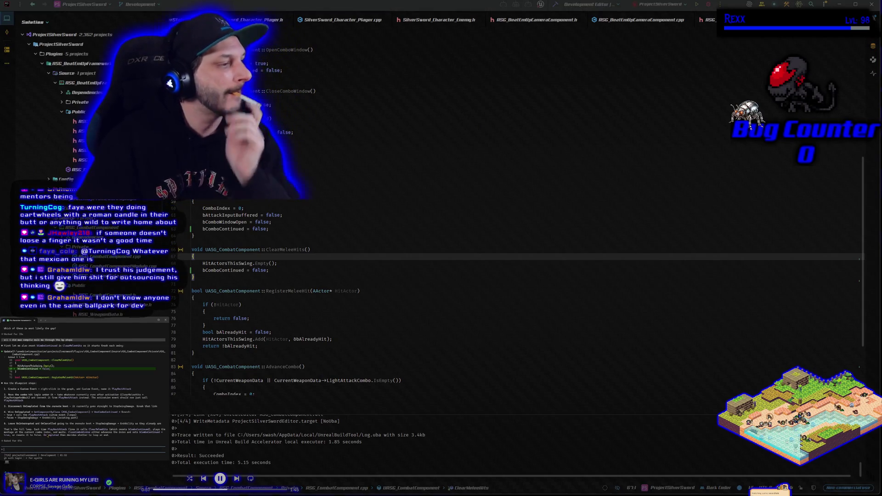
text(what blueprint be more specific and try again)
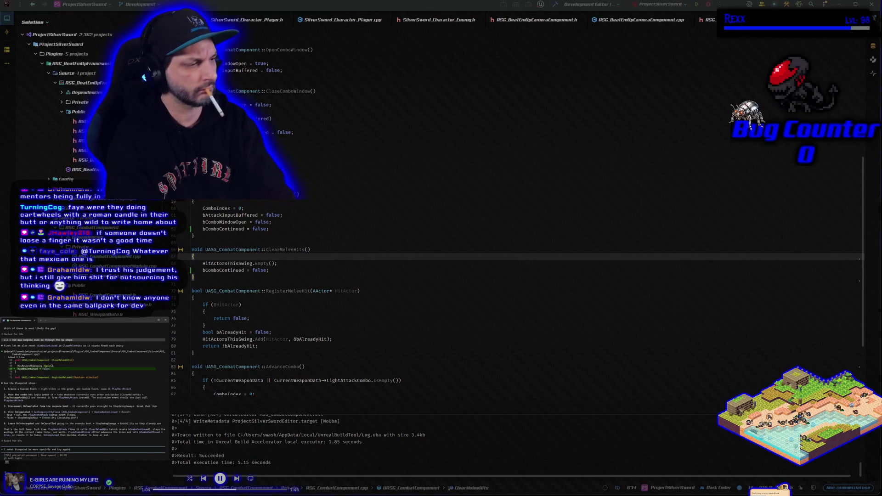
key(Return)
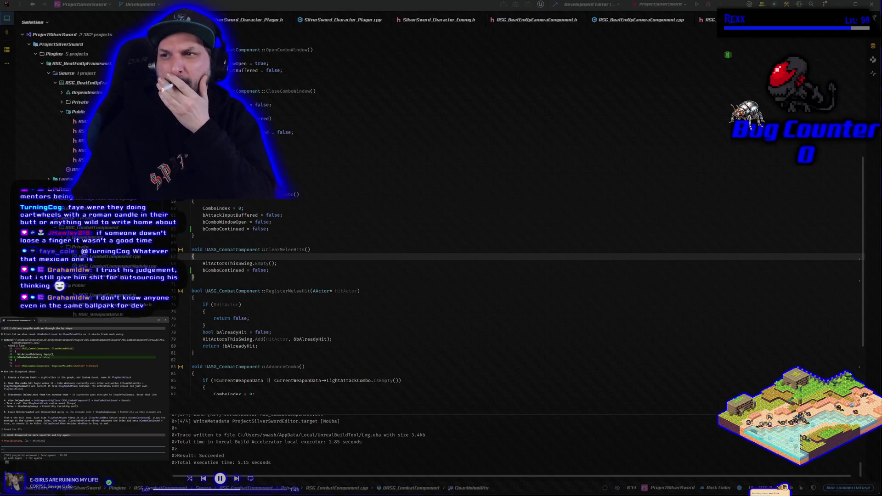
key(ctrl+shift+b)
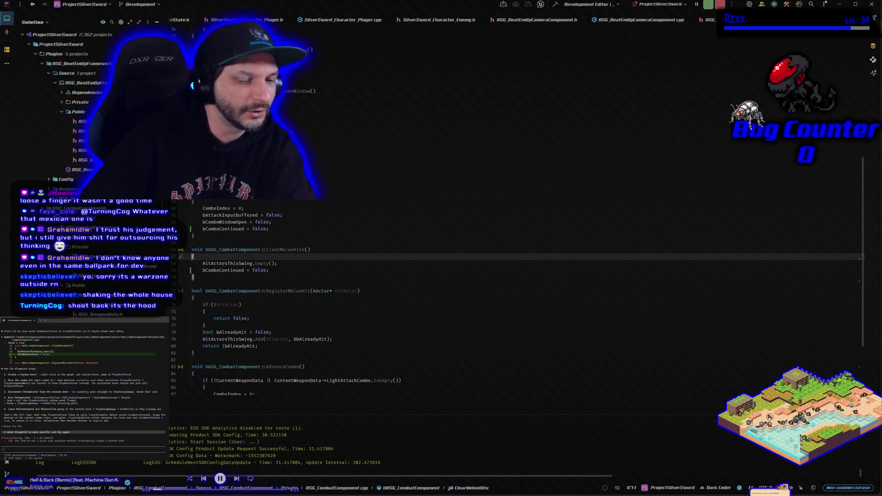
Type 'working' in the small terminal and return to the Unreal editor.
click(71, 323)
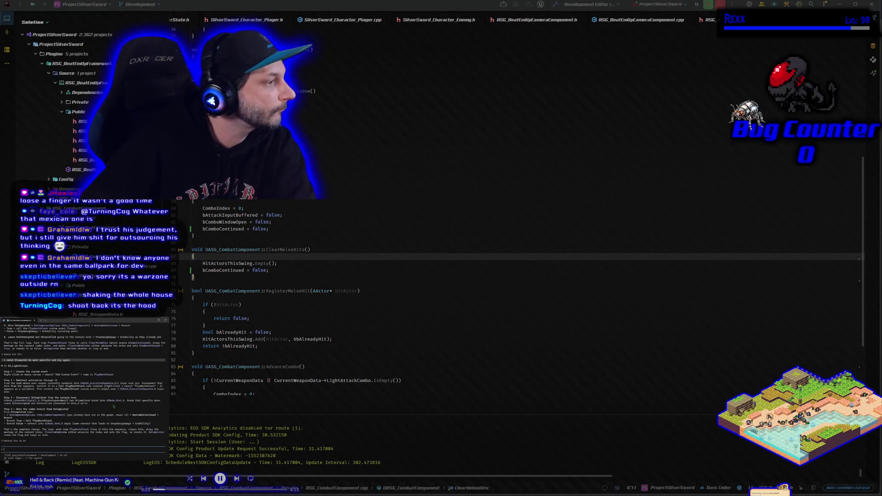
text(working)
key(alt+Tab)
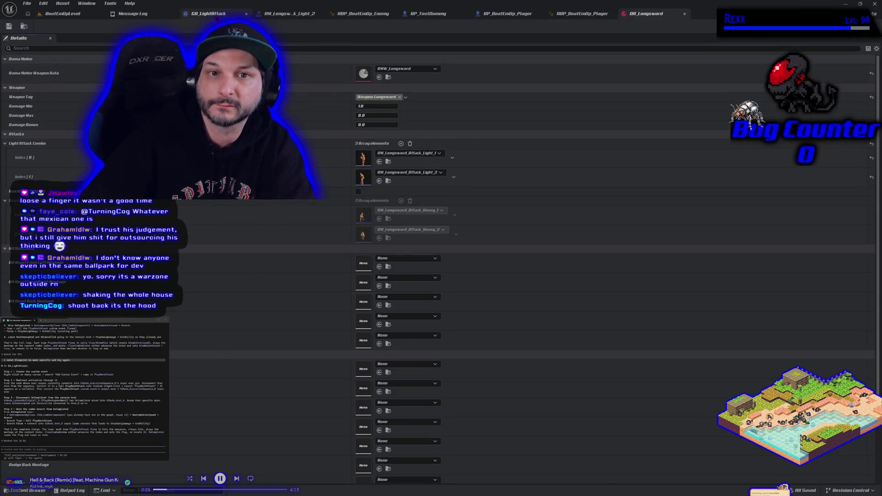
In GA_LightAttack's empty graph space, add a custom event named PlayNextAttack.
click(209, 13)
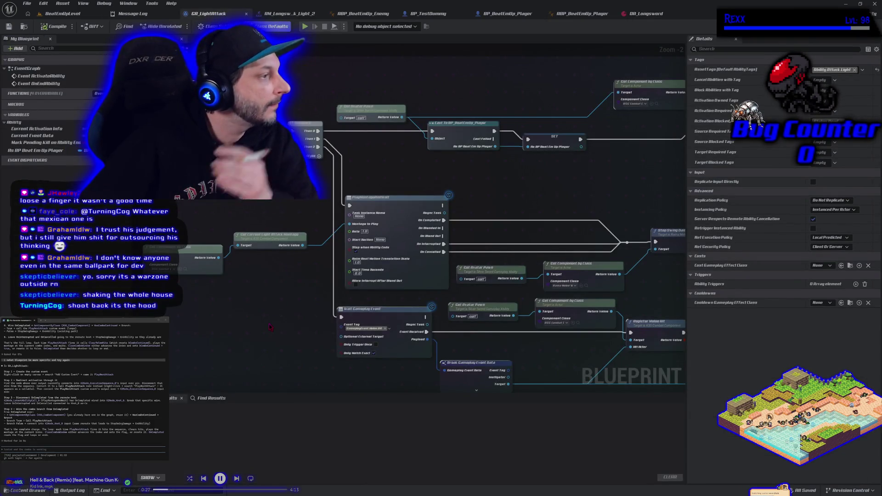
drag(270, 328, 228, 205)
drag(279, 365, 252, 308)
right_click(253, 308)
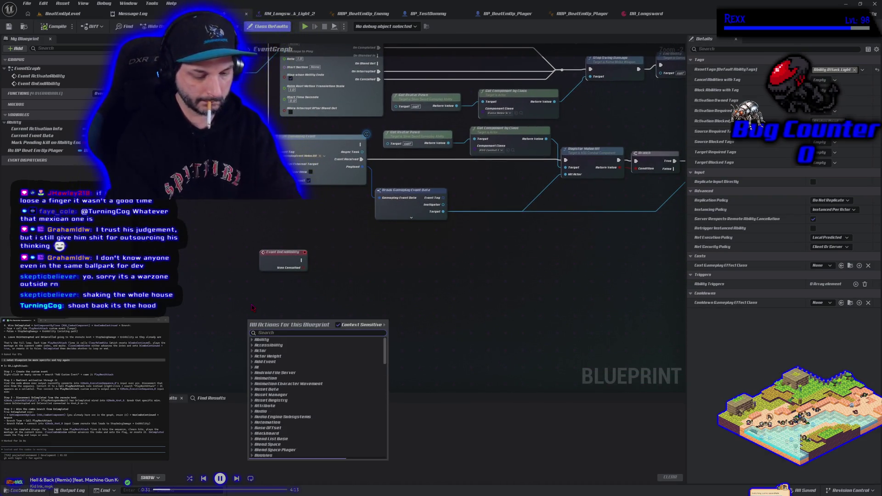
text(custom ev)
key(Return)
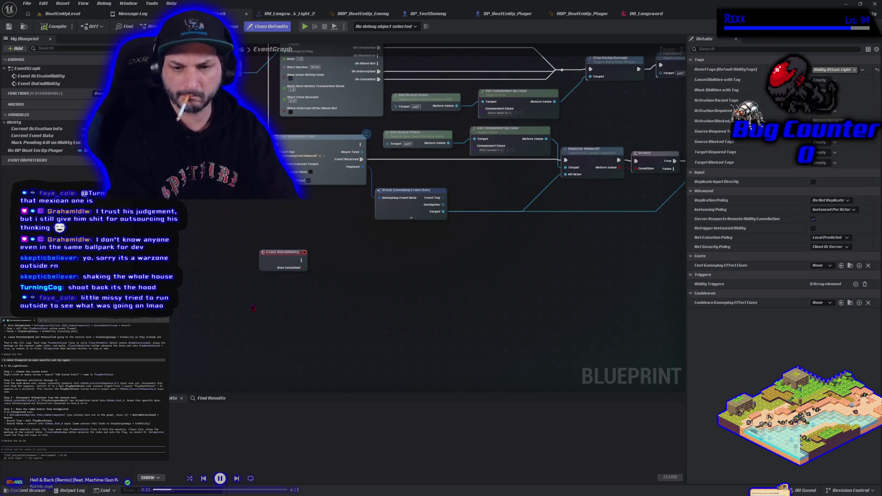
text(PlayN)
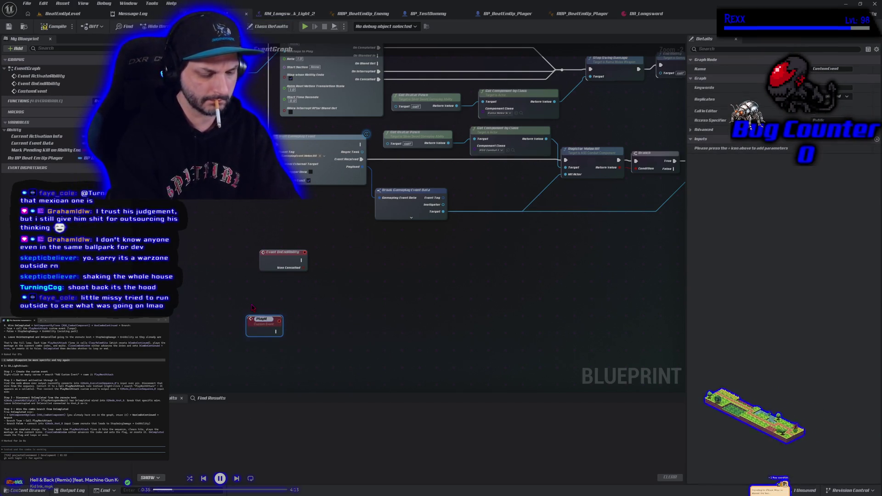
text(extAttack)
key(Return)
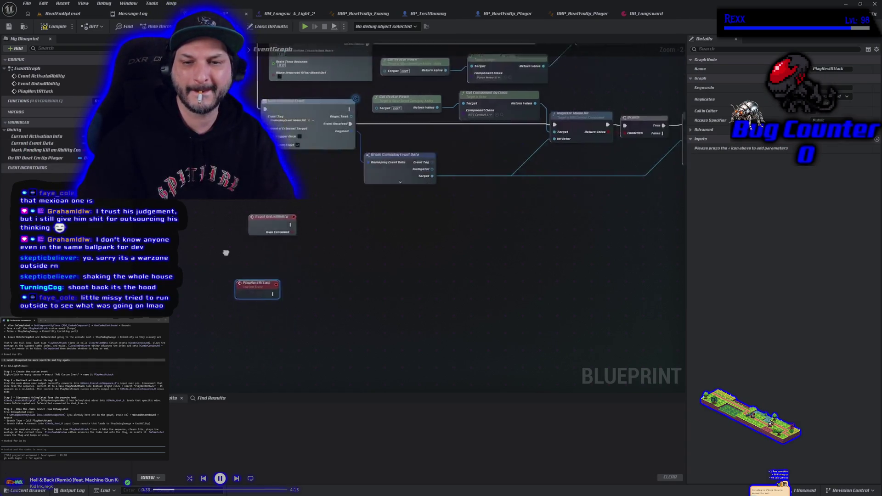
Position the PlayNextAttack and Event OnEndAbility nodes in open graph space.
drag(241, 255, 261, 260)
key(ctrl+v)
drag(264, 239, 261, 203)
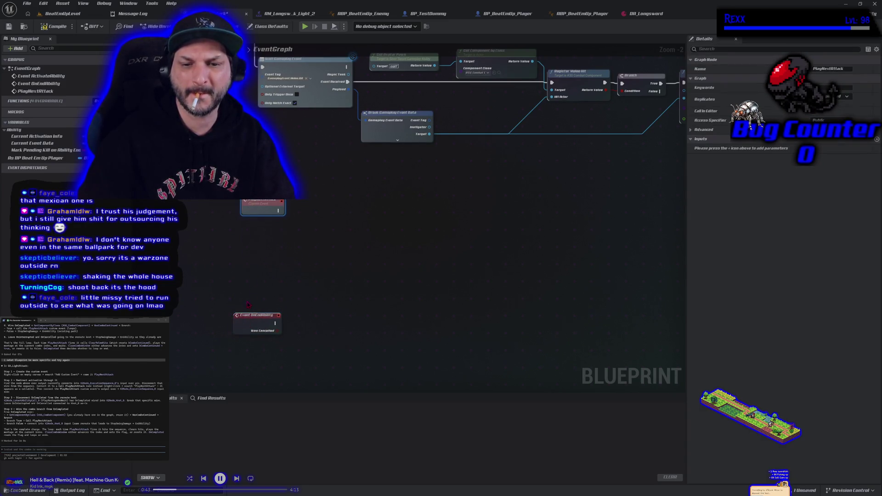
mouse_move(252, 276)
mouse_down()
mouse_move(336, 150)
mouse_move(273, 122)
mouse_up()
drag(271, 158, 271, 228)
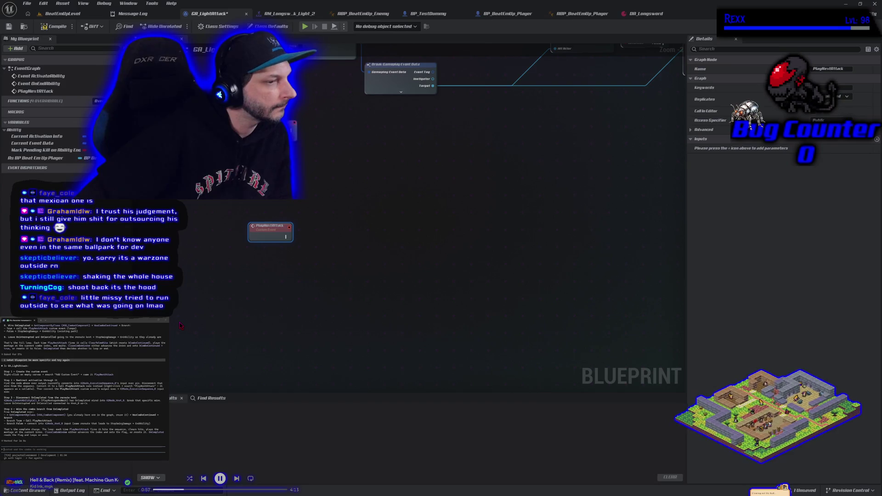
Replace Get Avatar Pawn with a duplicate wired into the Cast's Object pin.
scroll(307, 277, down, 5)
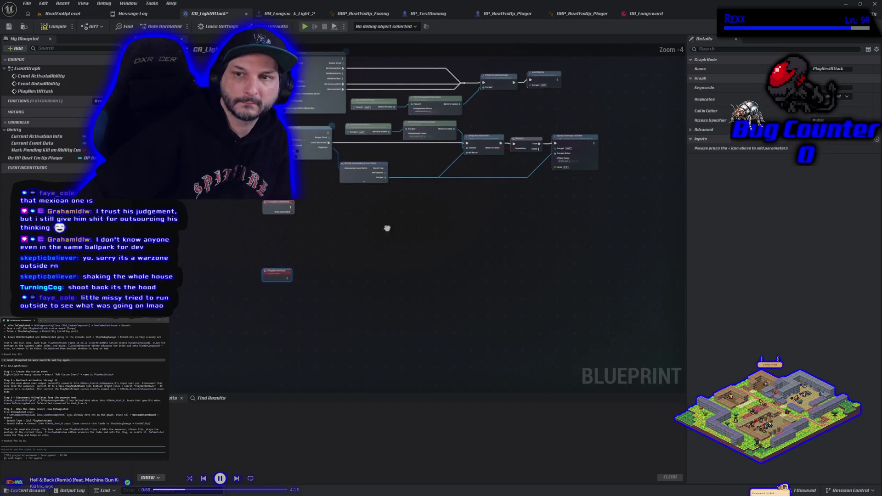
drag(309, 359, 306, 331)
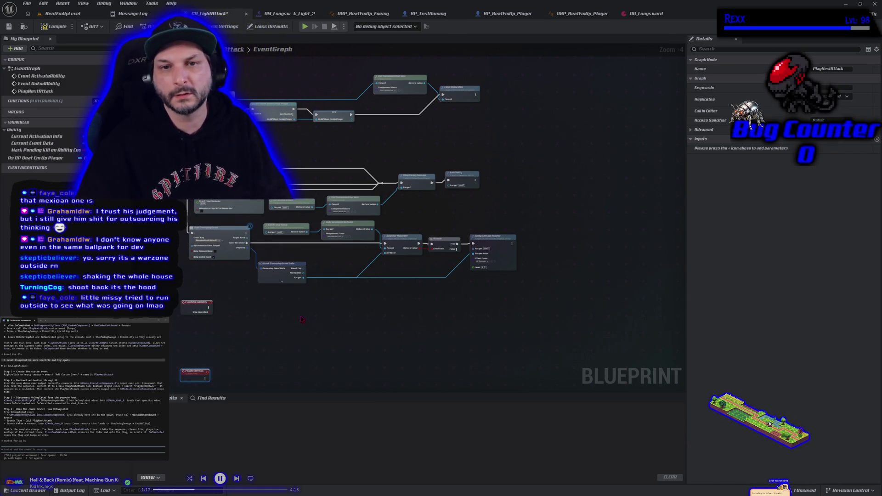
mouse_move(331, 136)
mouse_down()
mouse_move(364, 144)
mouse_move(371, 155)
mouse_move(351, 171)
mouse_up()
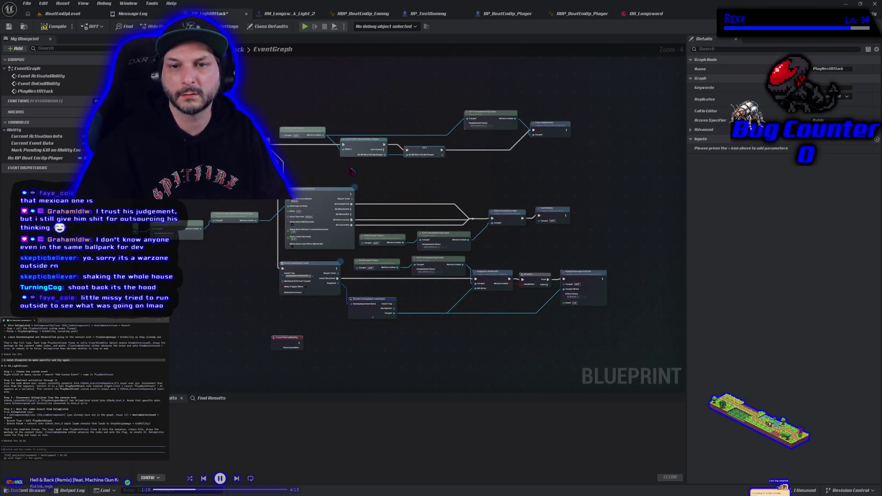
drag(321, 207, 348, 207)
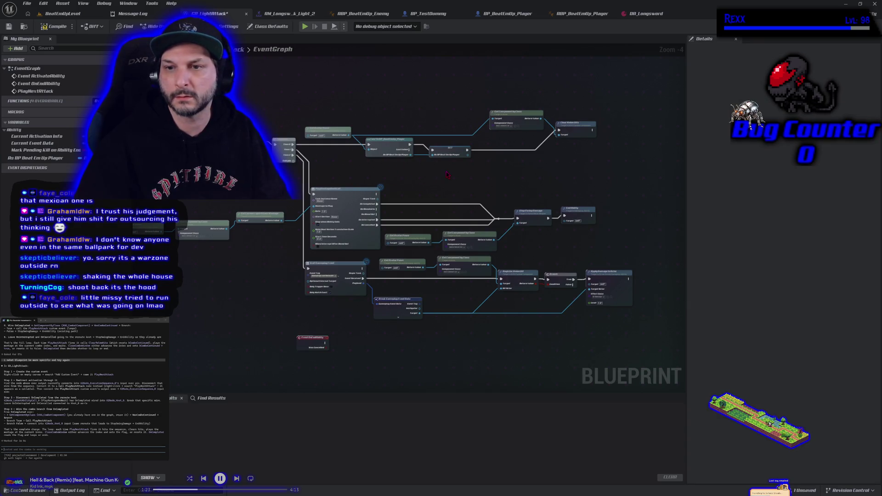
scroll(465, 169, up, 2)
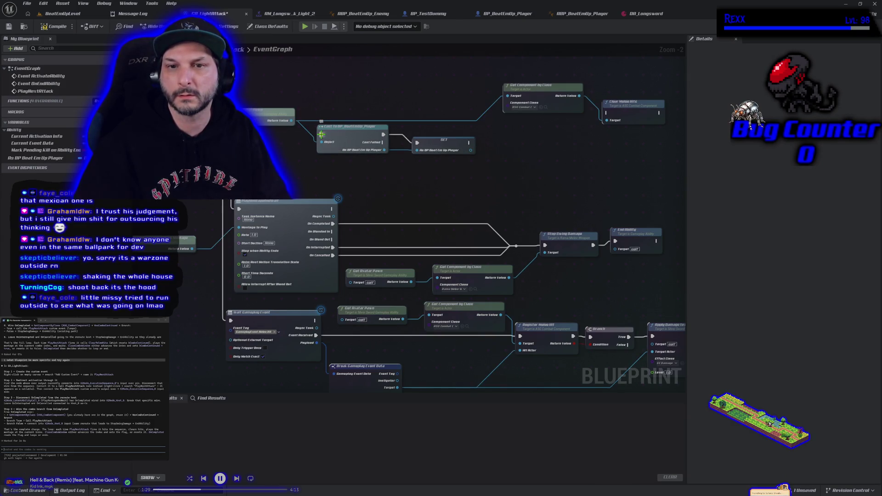
click(285, 115)
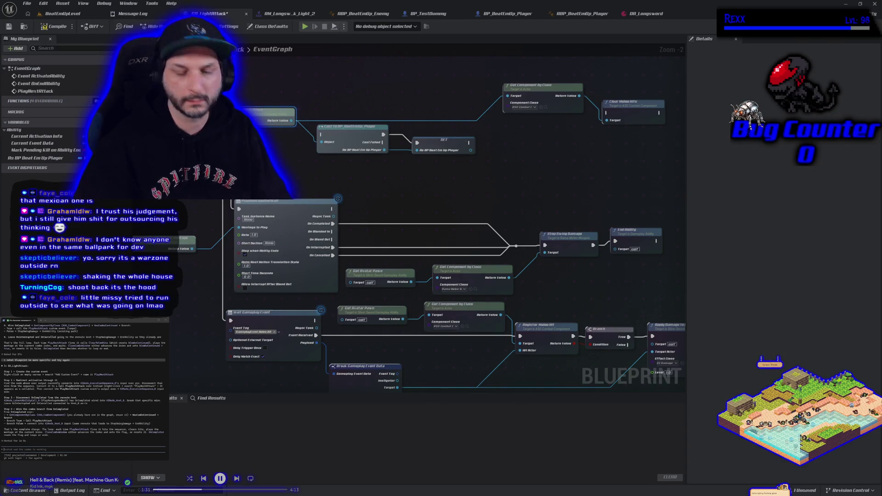
key(ctrl+d)
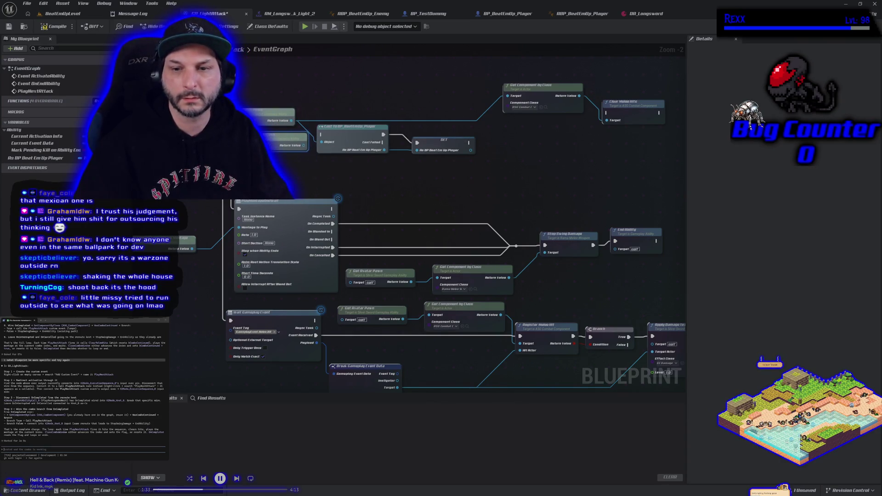
drag(304, 145, 325, 146)
drag(280, 172, 439, 161)
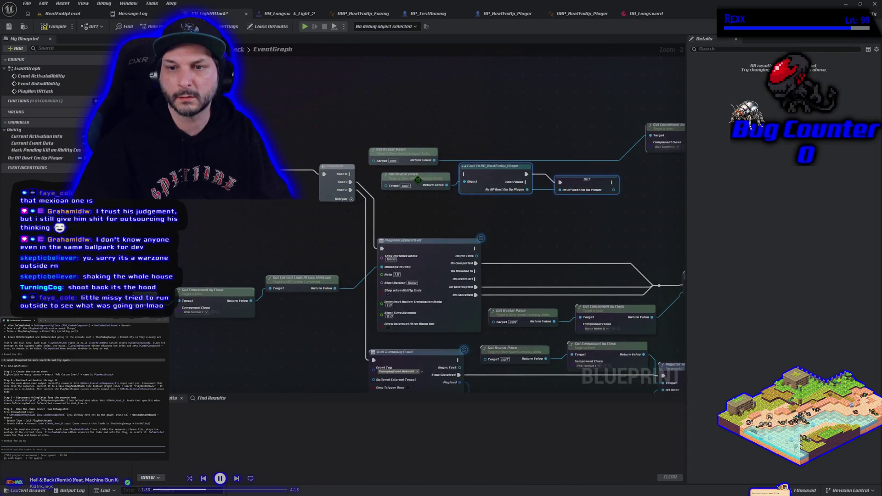
click(328, 147)
key(Delete)
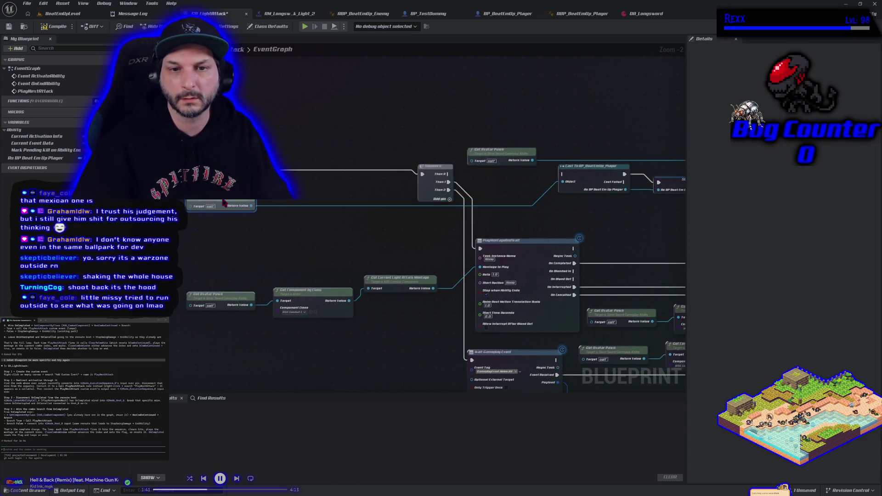
Move the player cast and SET ahead of the Sequence and wire SET into it.
mouse_move(607, 177)
mouse_down()
mouse_move(338, 181)
mouse_move(301, 172)
mouse_up()
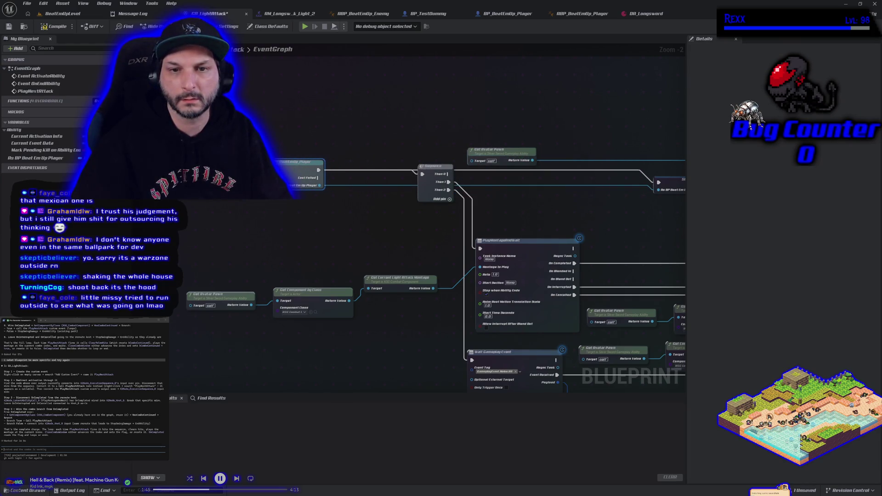
mouse_move(662, 182)
mouse_down()
mouse_move(537, 170)
mouse_move(321, 171)
mouse_up()
drag(388, 171, 419, 174)
mouse_move(521, 175)
mouse_down()
mouse_move(377, 165)
mouse_move(368, 146)
mouse_move(530, 123)
mouse_move(435, 198)
mouse_move(396, 194)
mouse_up()
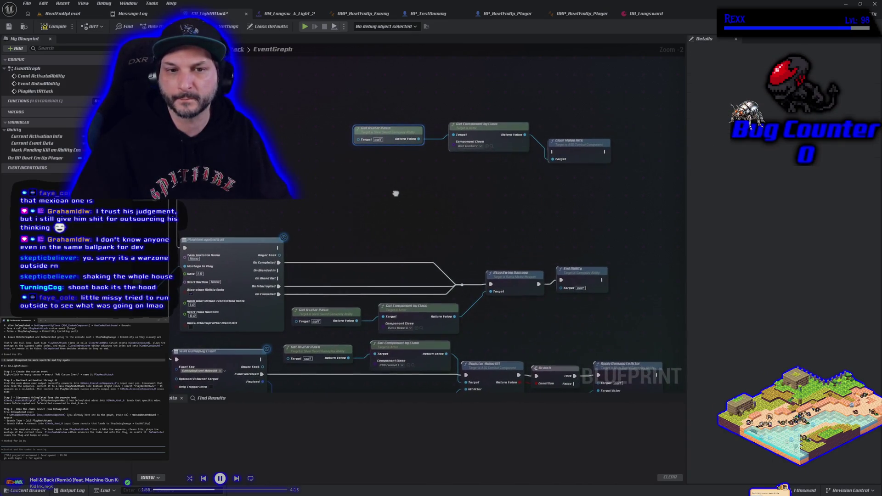
Place a Play Next Attack call node from a 'play next' search below Clear Melee Hits.
right_click(471, 183)
text(play next)
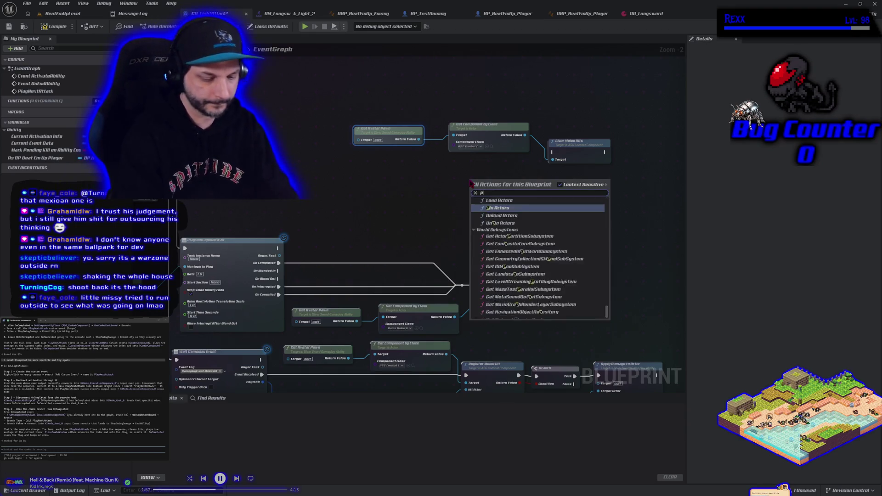
key(Return)
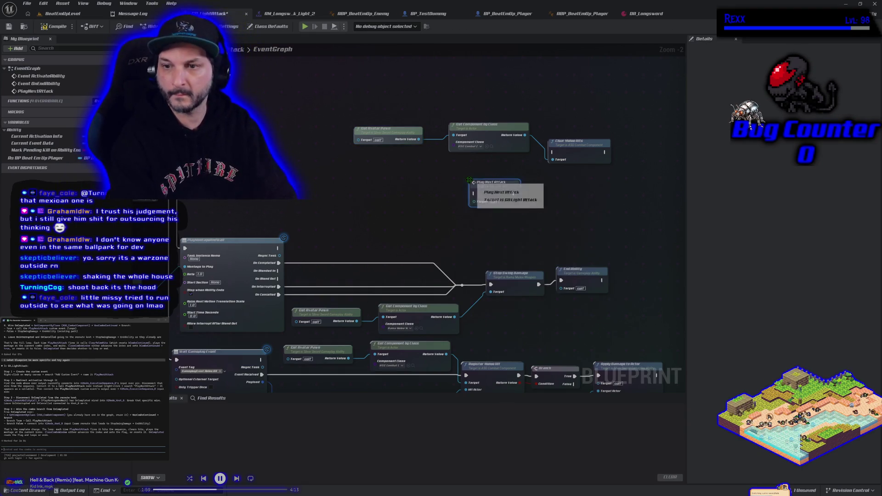
drag(487, 181, 469, 168)
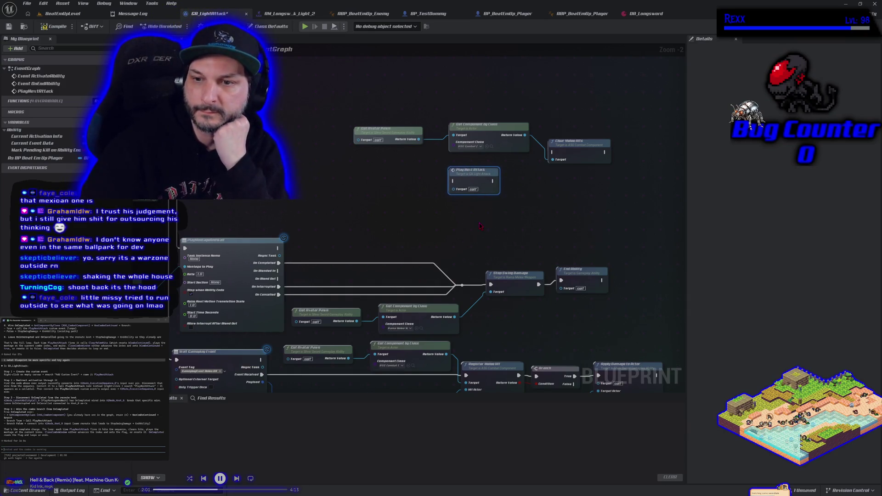
scroll(501, 203, down, 2)
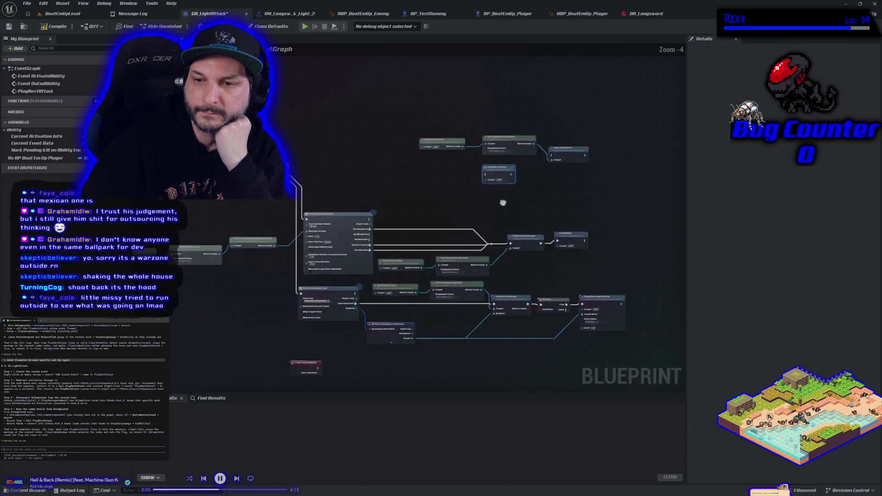
right_click(518, 140)
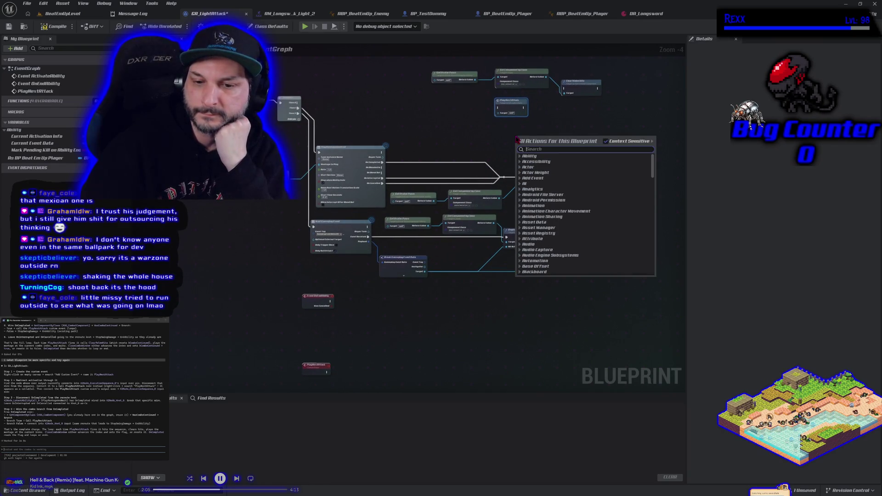
key(Escape)
scroll(513, 133, up, 3)
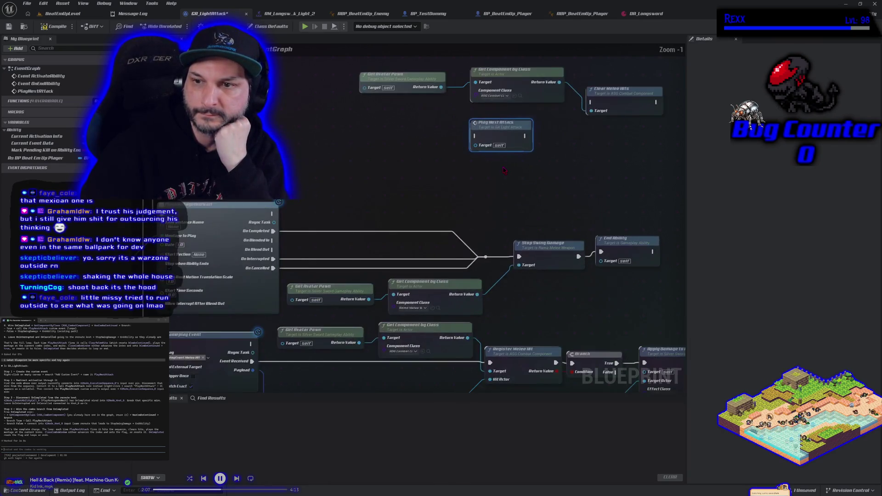
scroll(478, 199, down, 1)
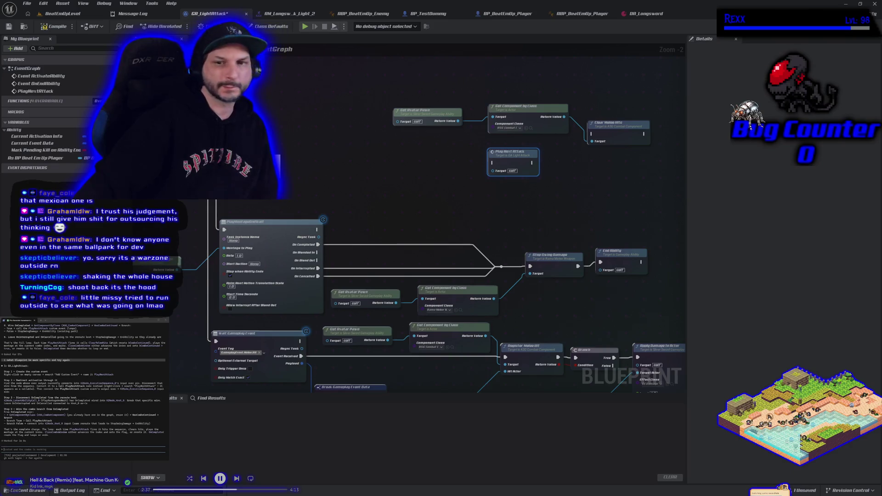
With the Sequence node and activation chain in view, submit the follow-up question about activate ability to Claude.
drag(323, 178, 458, 180)
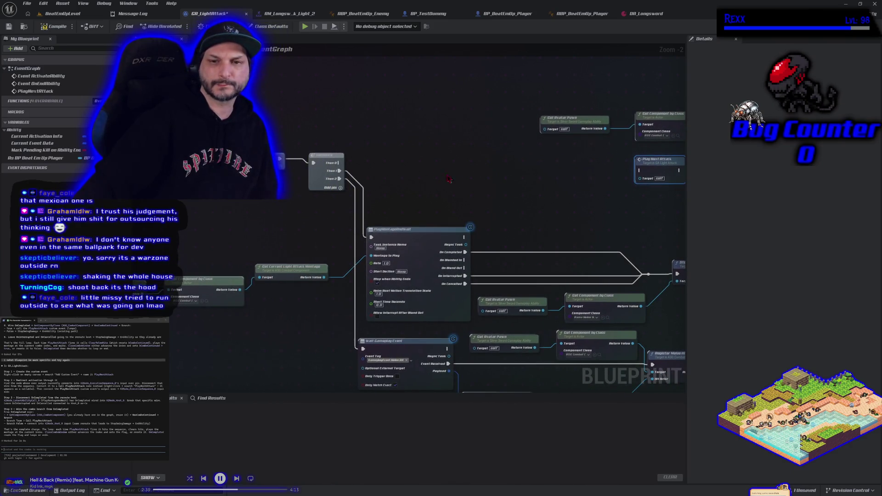
scroll(318, 211, up, 2)
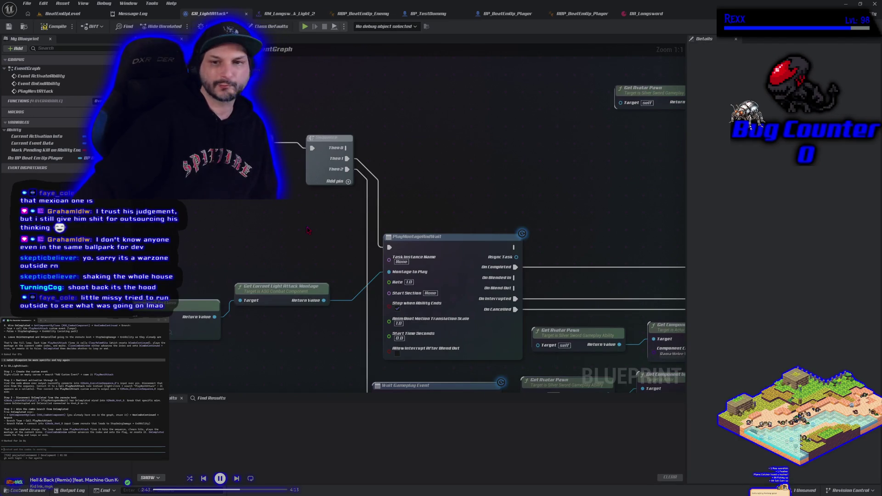
mouse_move(308, 227)
mouse_down()
mouse_move(387, 252)
mouse_move(514, 251)
mouse_up()
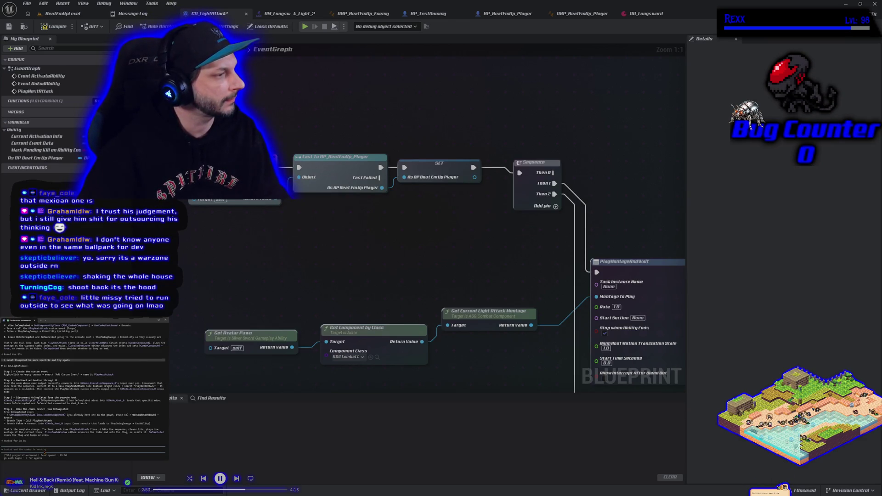
text(sti)
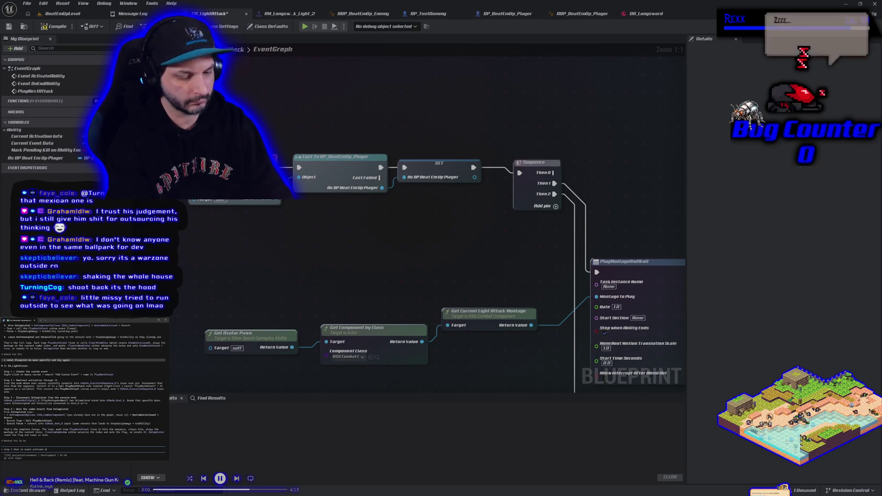
text(bility. i think we want that to)
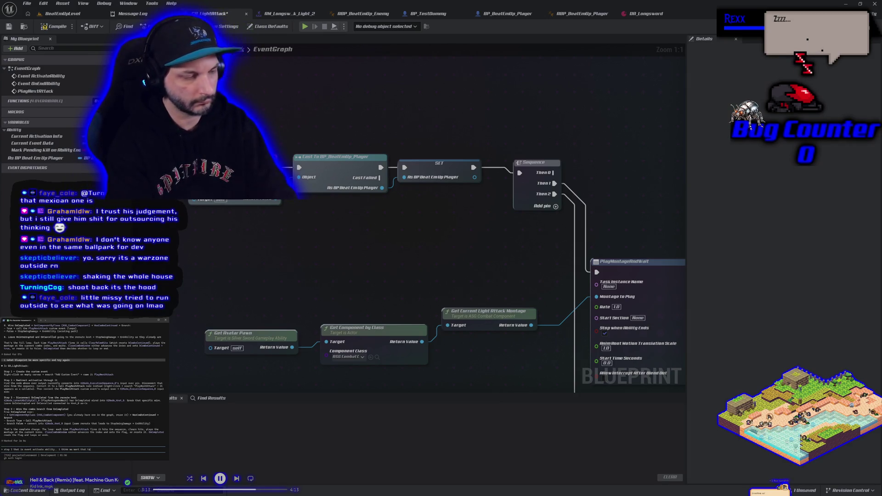
text(ill)
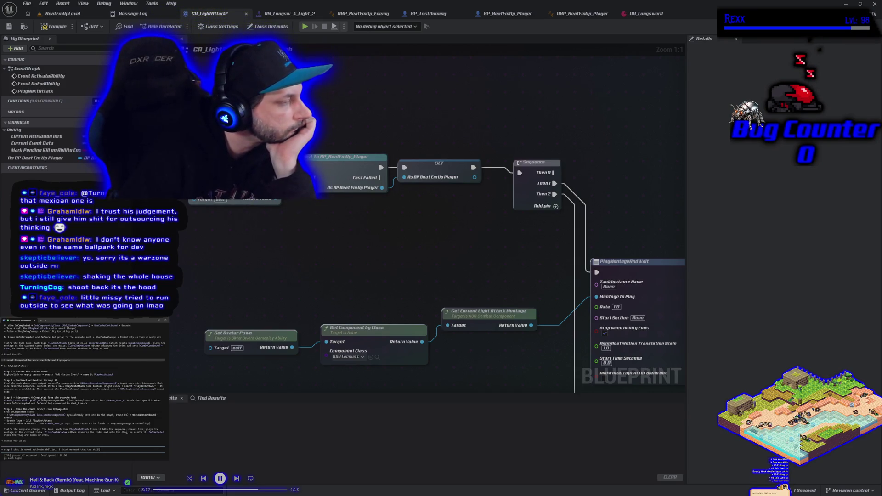
key(Return)
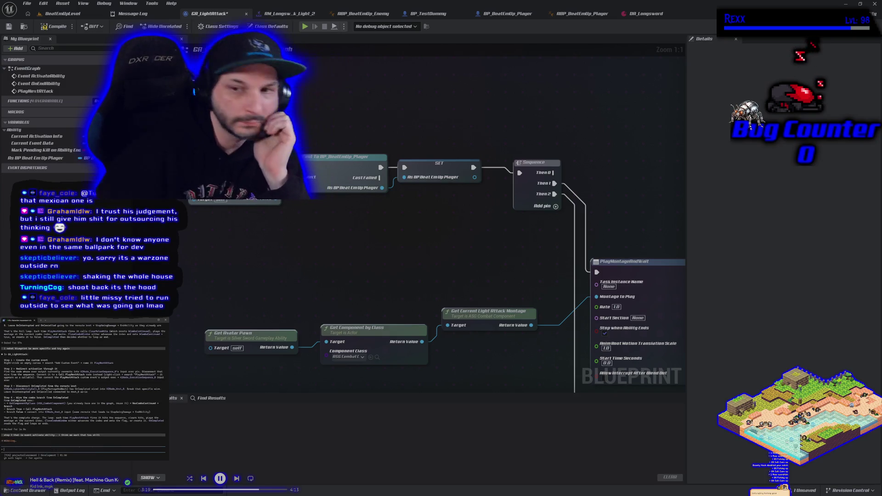
Move the Get Avatar Pawn, Get Component by Class and Clear Melee Hits nodes left, and Play Next Attack beside the chain.
mouse_move(335, 225)
mouse_down()
mouse_move(39, 235)
mouse_move(3, 249)
mouse_move(3, 266)
mouse_up()
scroll(335, 225, down, 2)
mouse_move(335, 226)
mouse_down()
mouse_move(416, 244)
mouse_move(452, 236)
mouse_up()
scroll(367, 227, down, 1)
drag(368, 227, 425, 233)
mouse_move(662, 202)
mouse_down()
mouse_move(620, 189)
mouse_move(349, 205)
mouse_up()
click(355, 245)
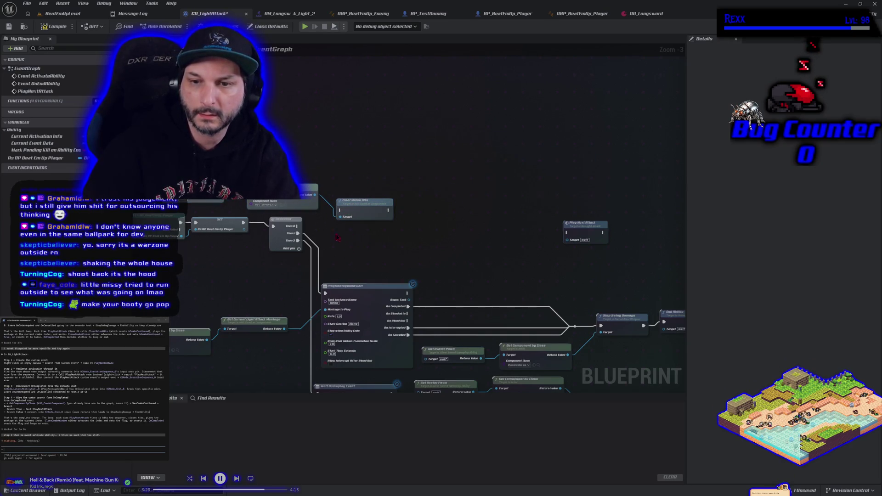
mouse_move(581, 232)
mouse_down()
mouse_move(377, 234)
mouse_move(298, 264)
mouse_move(197, 261)
mouse_move(384, 247)
mouse_up()
Move the PlayNextAttack event above the activation chain and reframe the view on the SET and Sequence nodes.
mouse_move(333, 276)
mouse_down()
mouse_move(275, 102)
mouse_move(255, 102)
mouse_move(267, 179)
mouse_move(246, 230)
mouse_up()
drag(470, 155, 479, 174)
mouse_move(280, 246)
mouse_down()
mouse_move(293, 193)
mouse_move(347, 228)
mouse_up()
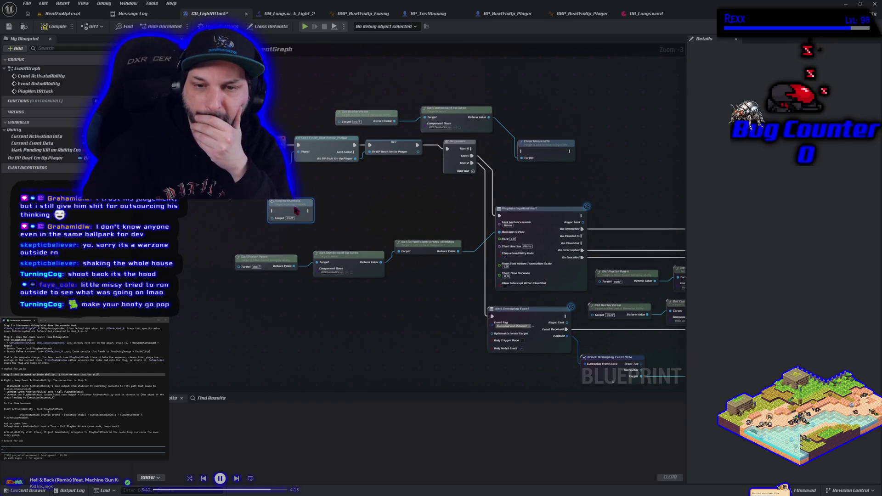
mouse_move(345, 314)
mouse_down()
mouse_move(291, 159)
mouse_move(306, 161)
mouse_move(311, 288)
mouse_up()
mouse_move(358, 306)
mouse_down()
mouse_move(322, 294)
mouse_move(259, 218)
mouse_move(337, 325)
mouse_up()
mouse_move(348, 368)
mouse_down()
mouse_move(262, 134)
mouse_move(310, 363)
mouse_move(138, 340)
mouse_up()
mouse_move(349, 285)
mouse_down()
mouse_move(380, 310)
mouse_move(409, 310)
mouse_up()
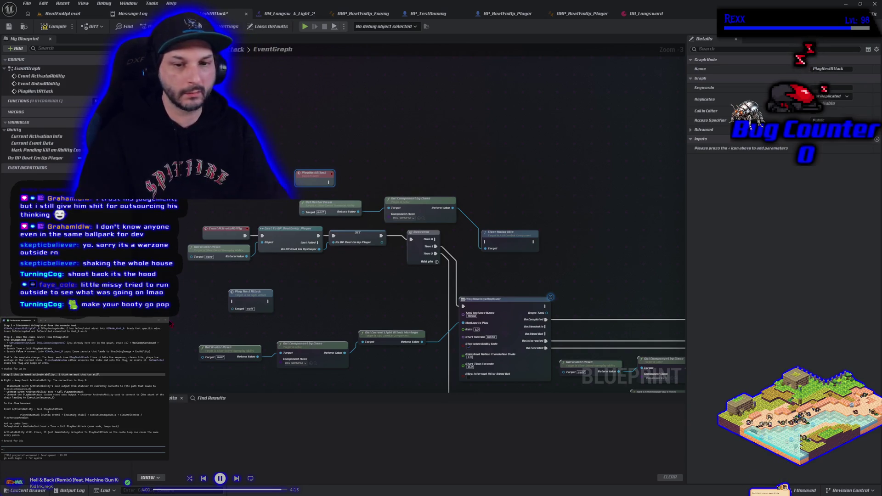
drag(170, 323, 276, 281)
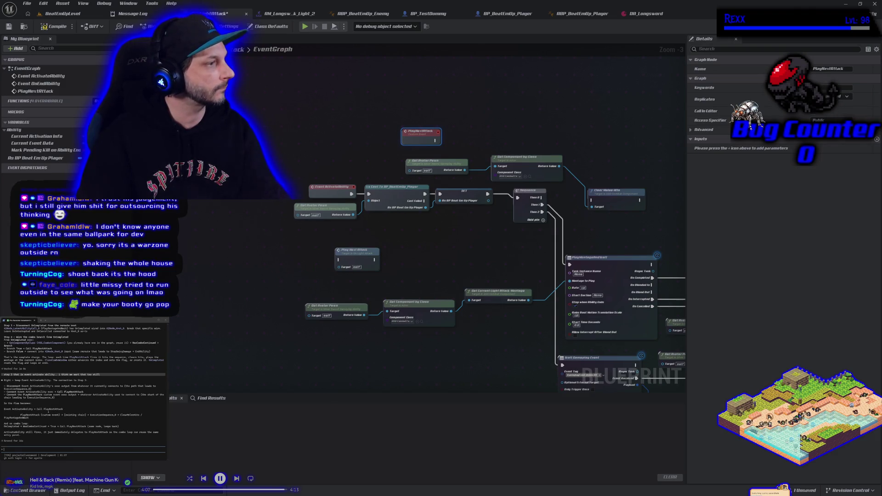
scroll(49, 410, up, 3)
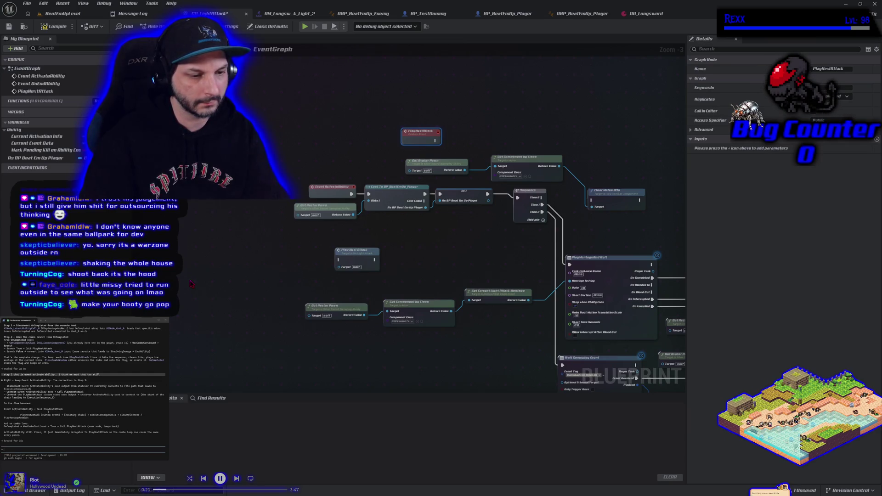
drag(441, 264, 387, 262)
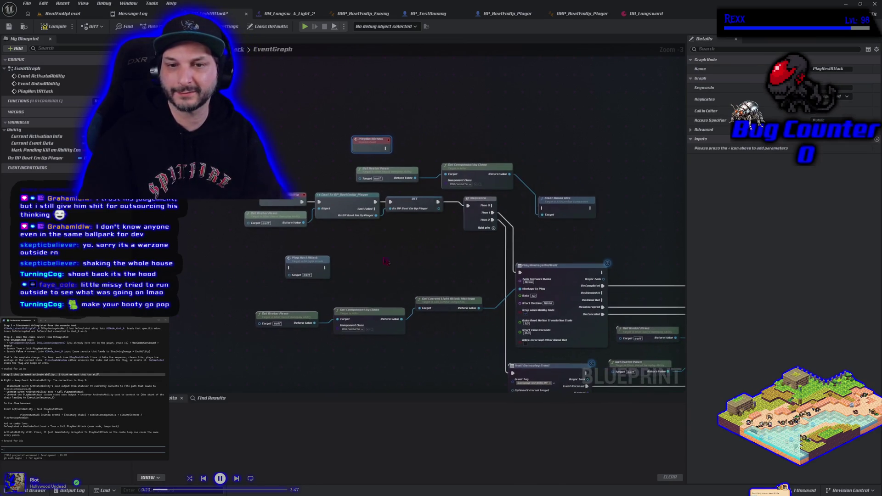
Drop Play Next Attack onto the SET→Sequence wire and connect its exec output to the Sequence input.
mouse_move(314, 243)
mouse_down()
mouse_move(331, 181)
mouse_move(333, 244)
mouse_move(245, 228)
mouse_move(358, 206)
mouse_move(375, 194)
mouse_move(288, 170)
mouse_up()
drag(380, 197, 370, 166)
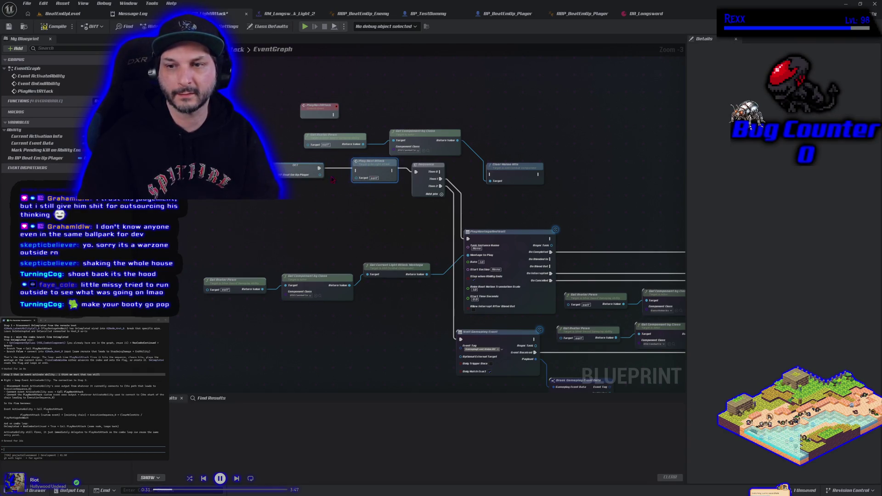
alt+click(392, 171)
drag(393, 172, 524, 181)
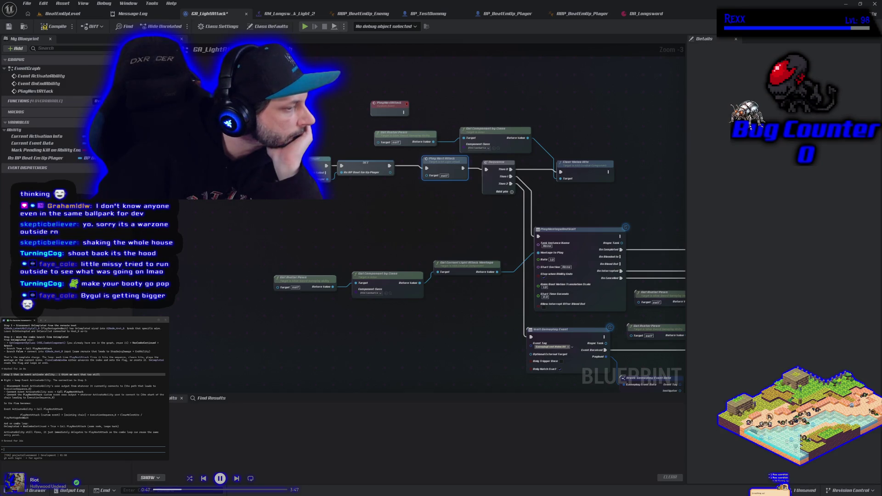
scroll(83, 386, up, 3)
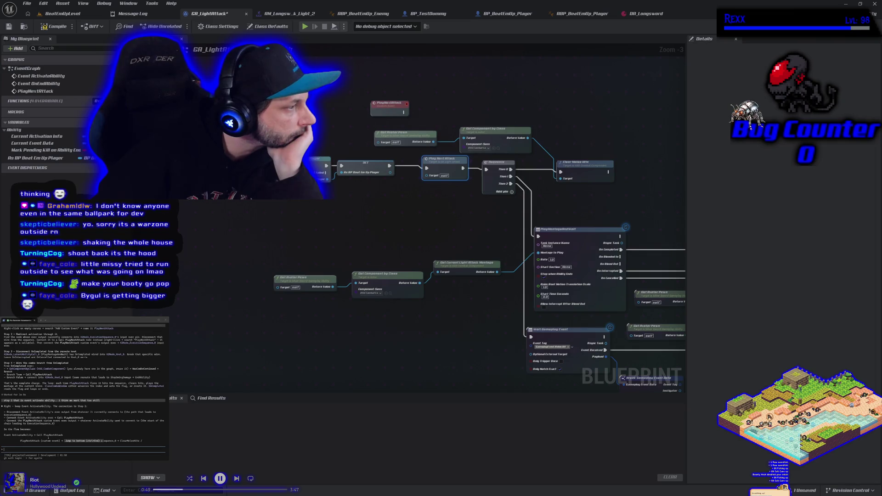
scroll(83, 386, up, 2)
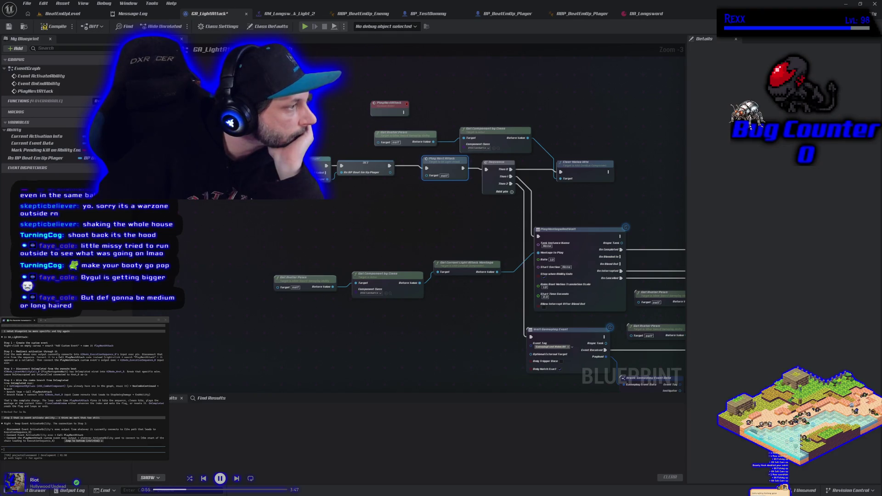
scroll(83, 386, up, 1)
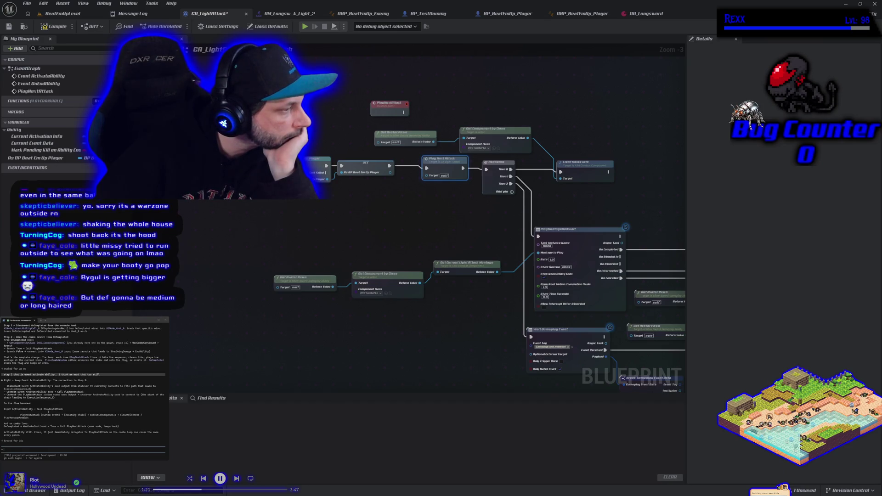
scroll(82, 390, up, 3)
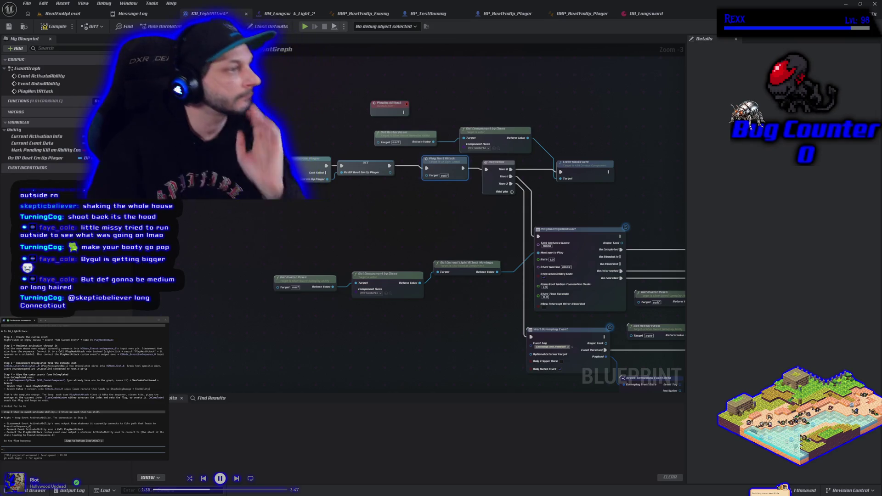
mouse_move(562, 350)
mouse_down()
mouse_move(467, 305)
mouse_move(305, 311)
mouse_up()
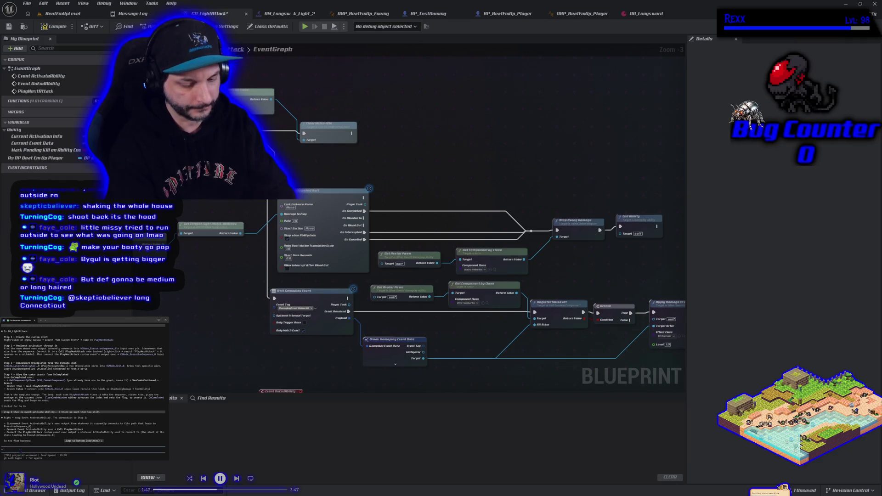
Ask Claude to walk through the last step again, then review the Sequence and Play Next Attack nodes in the graph.
text(walk me through it a)
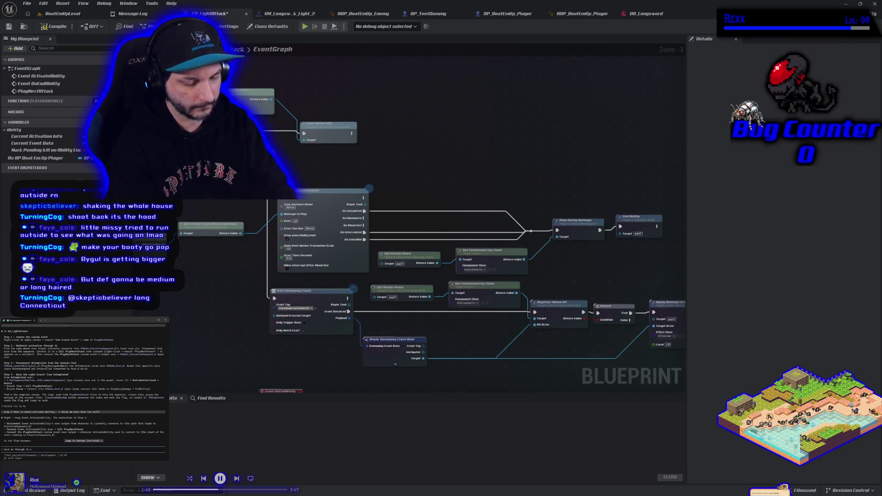
text(gain this last make)
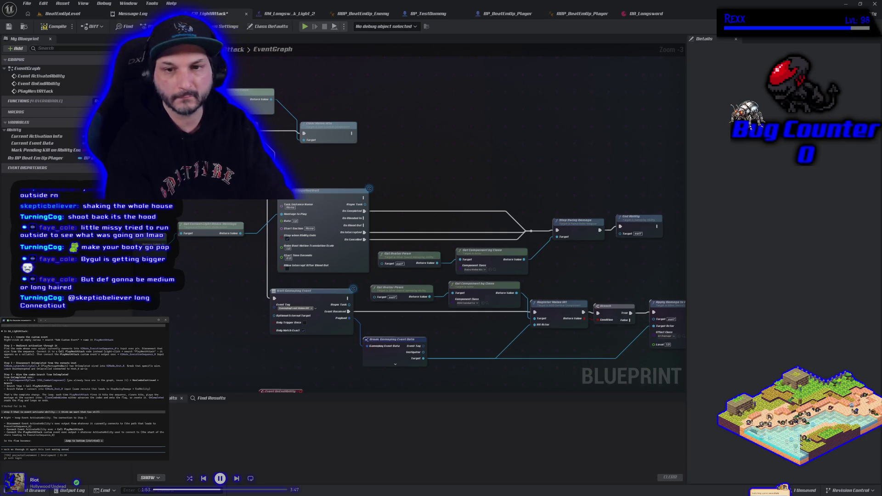
key(Return)
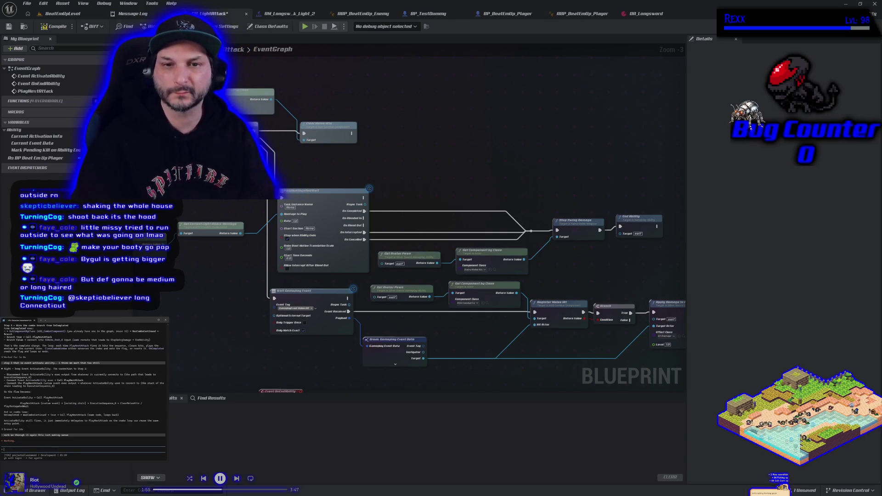
mouse_move(242, 216)
mouse_down()
mouse_move(276, 252)
mouse_move(299, 223)
mouse_move(324, 226)
mouse_move(269, 199)
mouse_up()
scroll(304, 211, down, 1)
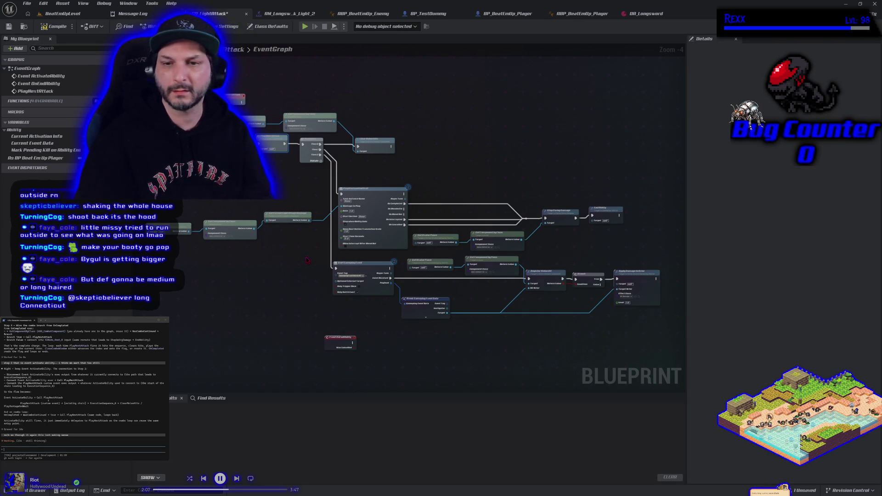
scroll(301, 262, down, 1)
drag(301, 262, 312, 276)
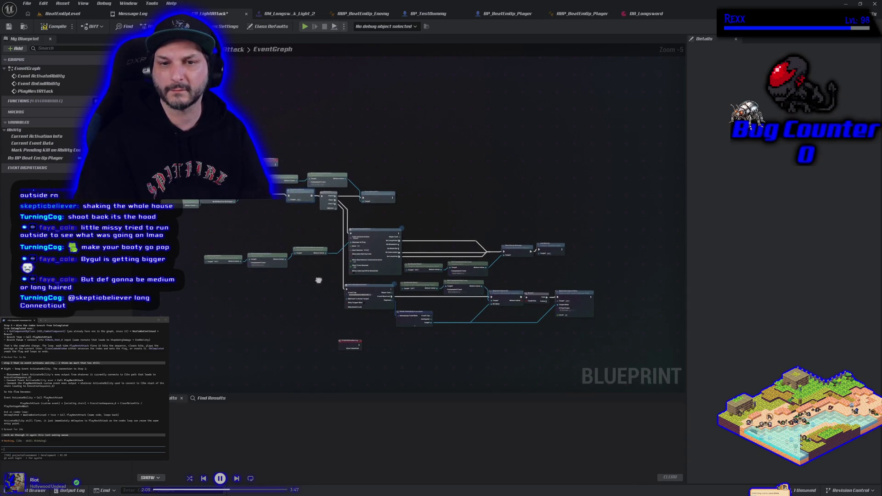
scroll(282, 223, up, 1)
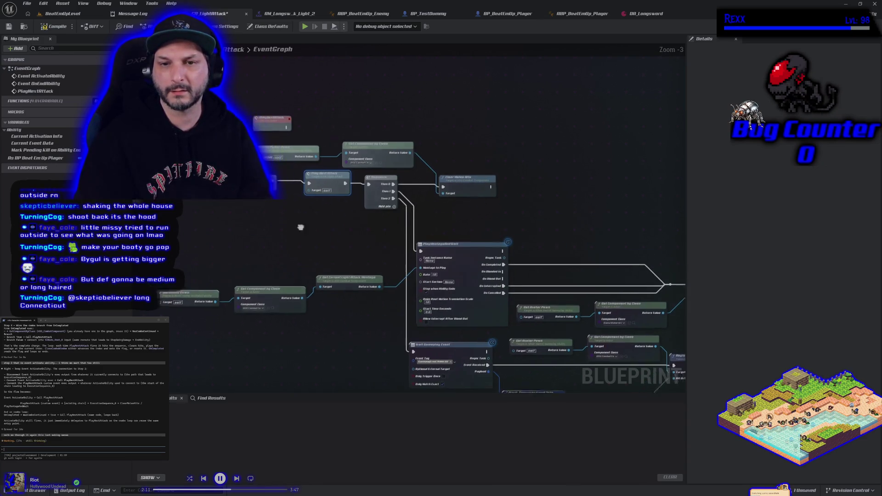
scroll(365, 230, up, 1)
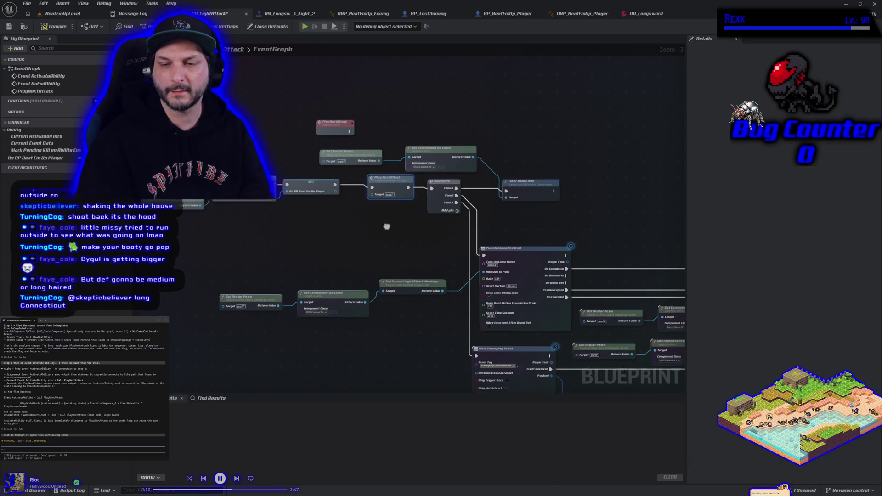
scroll(338, 214, down, 1)
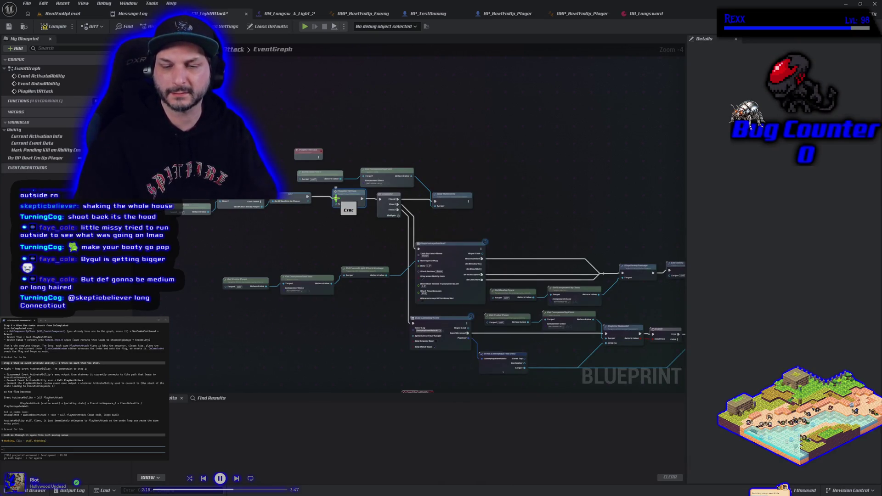
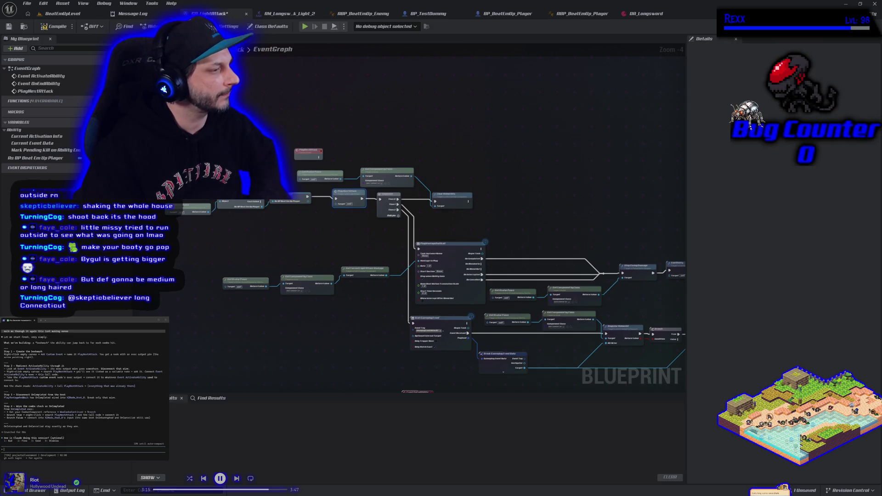
Move the PlayNextAttack event aside and break the montage's On Completed wire to the reroute knot.
drag(413, 230, 340, 172)
mouse_move(234, 93)
mouse_down()
mouse_move(296, 251)
mouse_move(472, 154)
mouse_move(463, 161)
mouse_up()
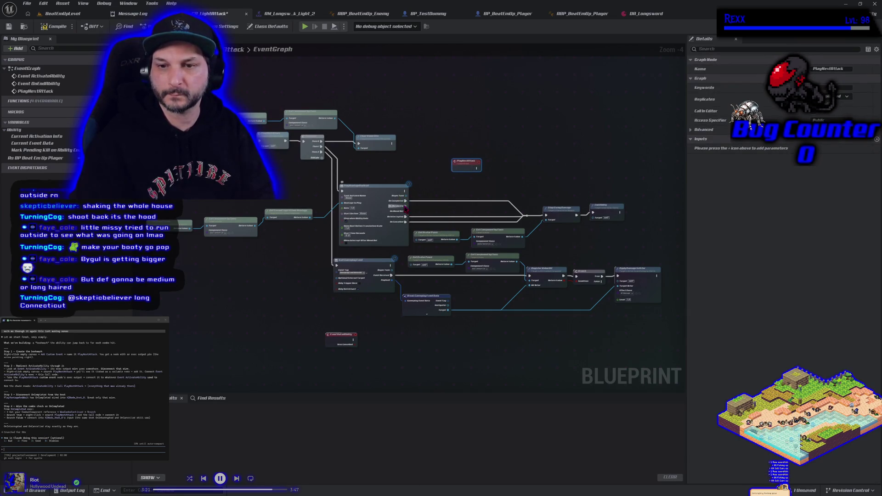
alt+click(405, 201)
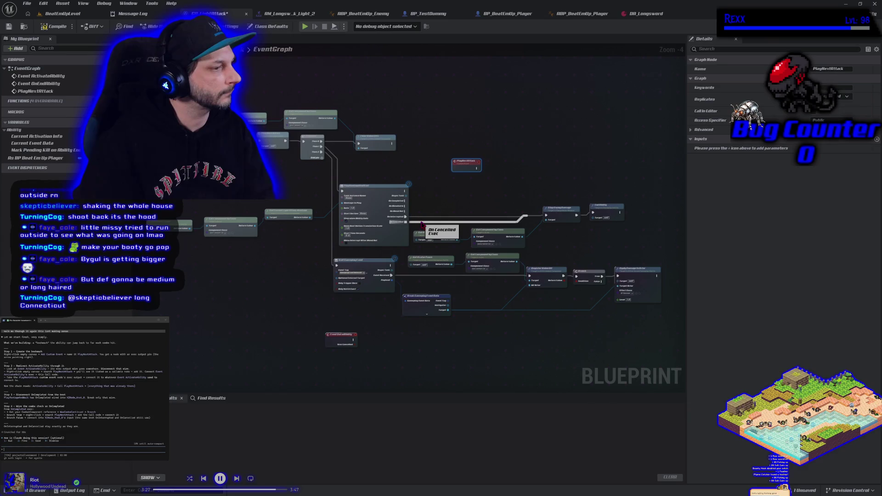
scroll(451, 214, up, 1)
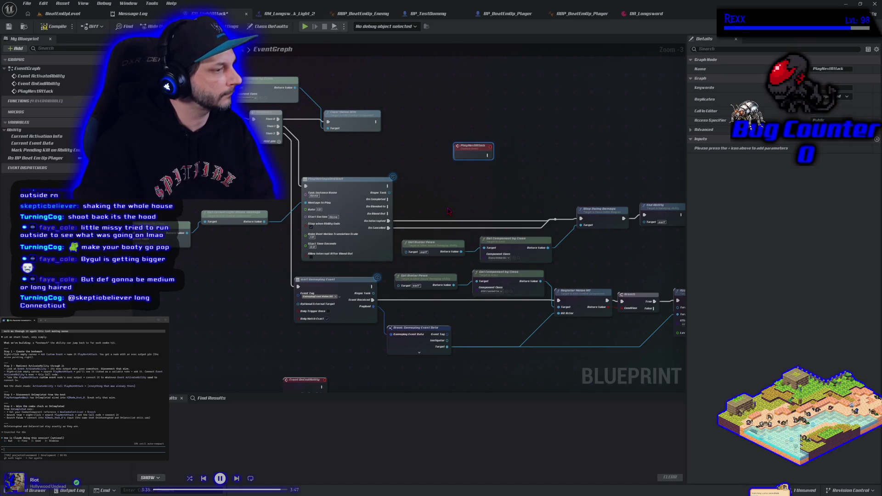
Duplicate the Get Avatar Pawn and Get Component by Class nodes, and move PlayNextAttack to the lower left.
drag(477, 220, 451, 210)
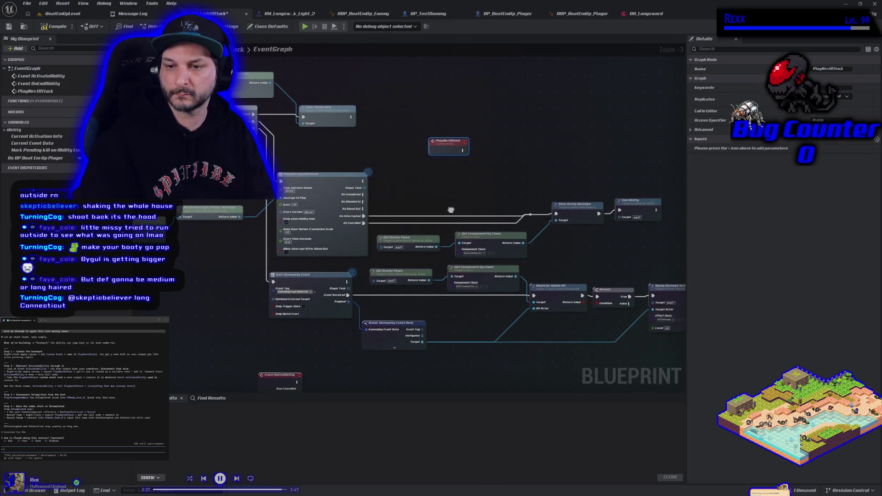
drag(411, 308, 455, 276)
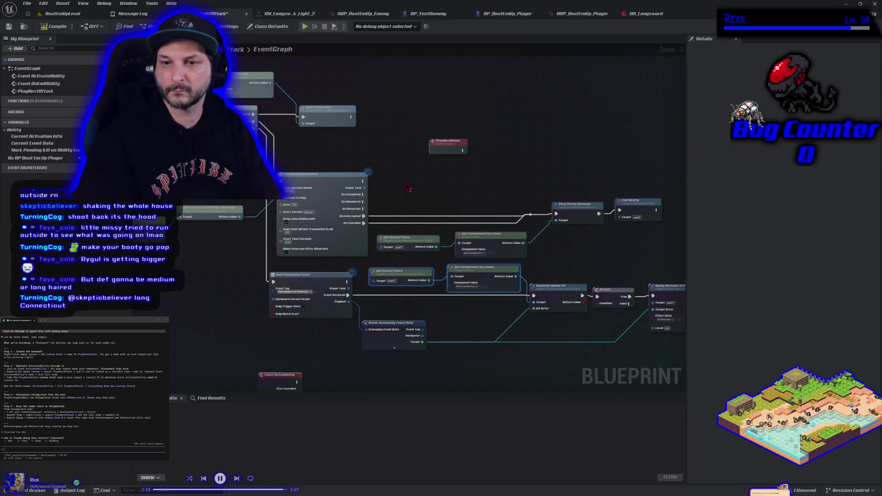
key(ctrl+c)
key(ctrl+v)
drag(461, 175, 387, 157)
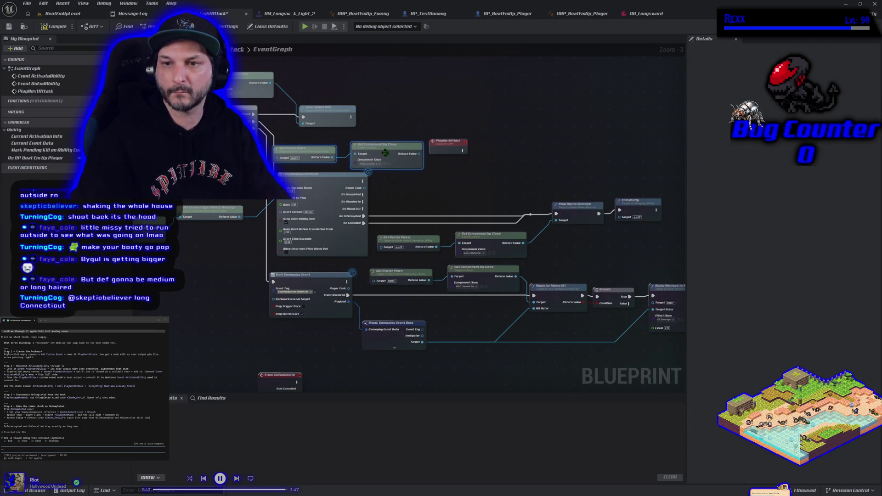
drag(453, 150, 457, 126)
scroll(438, 141, down, 2)
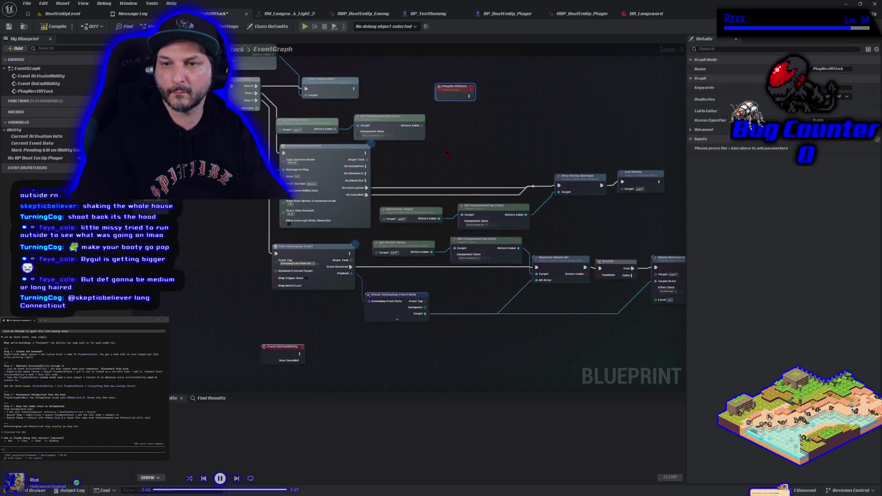
mouse_move(447, 95)
mouse_down()
mouse_move(313, 341)
mouse_move(305, 374)
mouse_move(283, 387)
mouse_up()
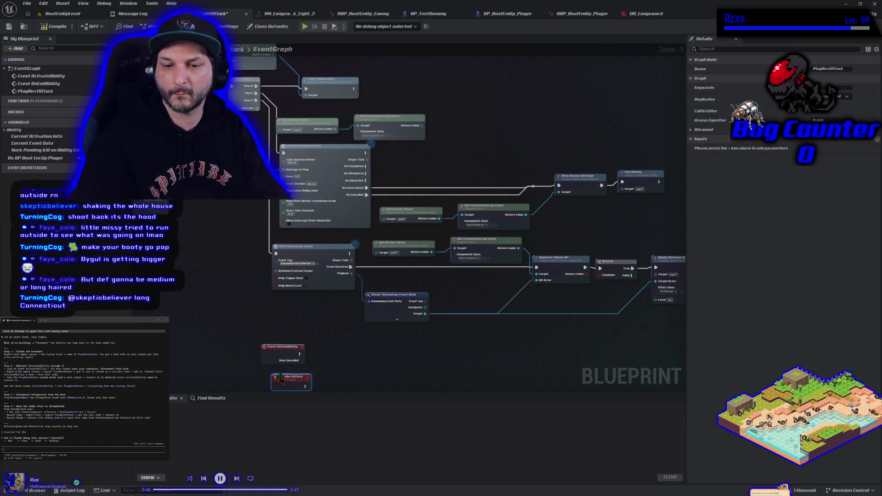
Add Was Combo Continued from the combat component and wire it into a new Branch's Condition.
drag(422, 125, 438, 131)
text(was)
key(Return)
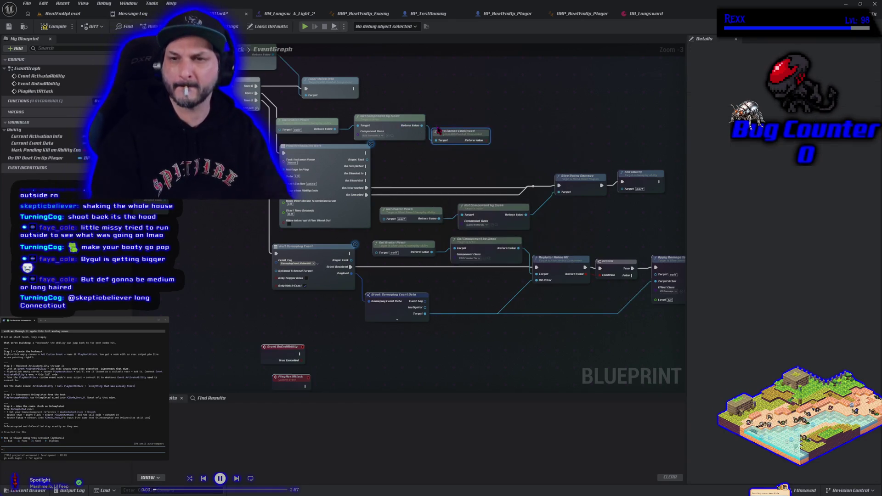
click(521, 117)
click(485, 140)
drag(487, 140, 524, 132)
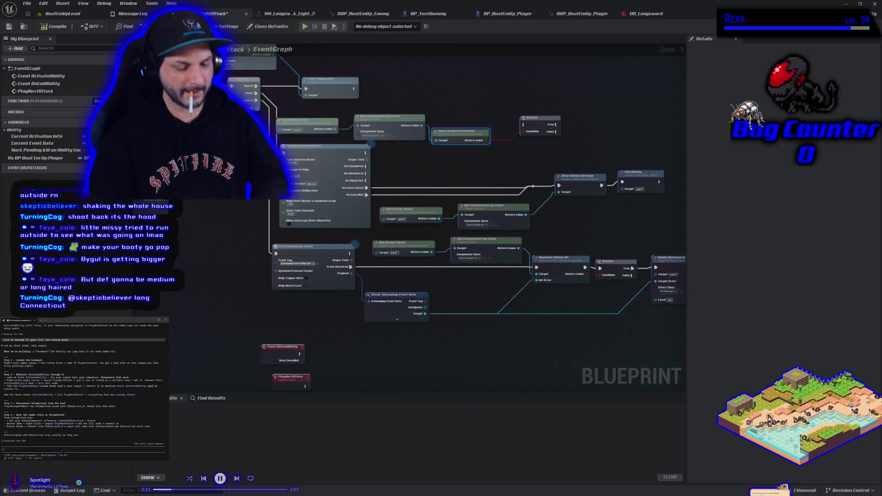
Ask the terminal assistant to trigger the next attack at combo-window close when attack was pressed.
text(is)
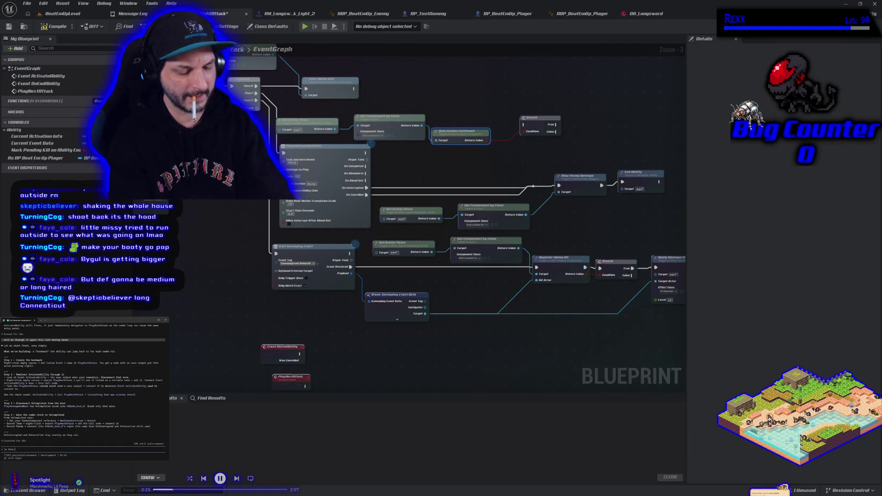
text( going to)
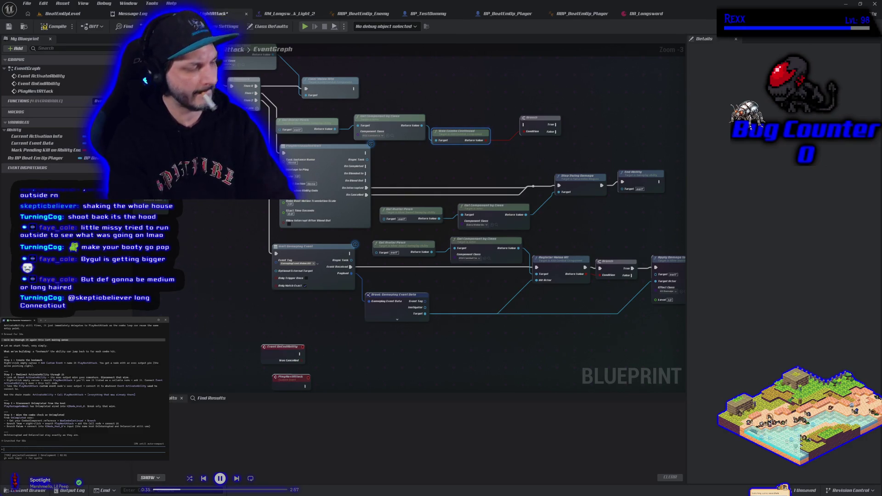
text(nt to switch to the new animation the moment we t)
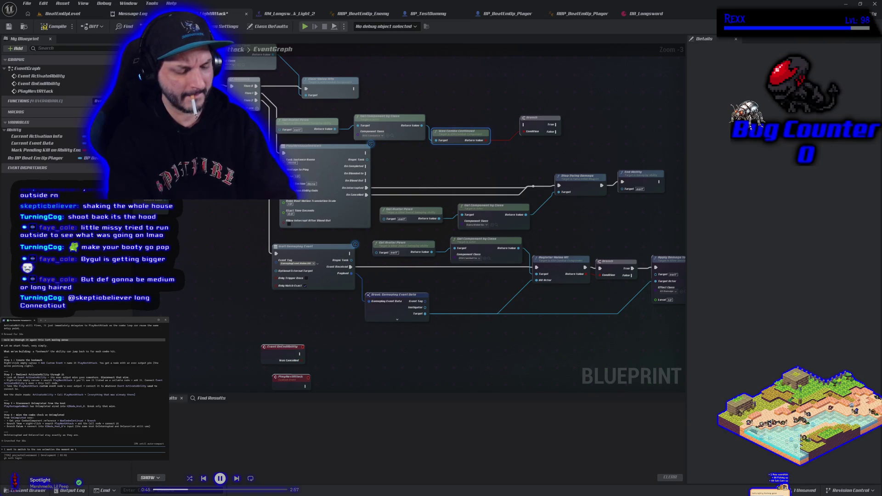
text(e n)
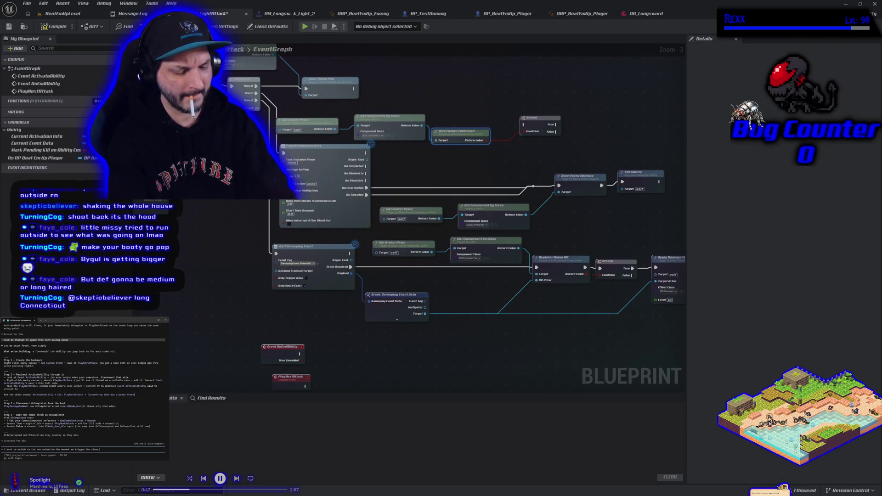
text(bo notify)
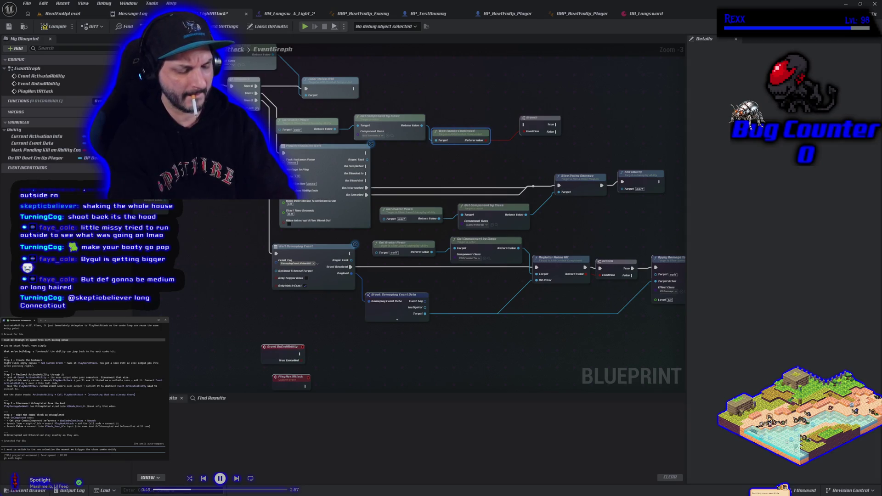
text(com)
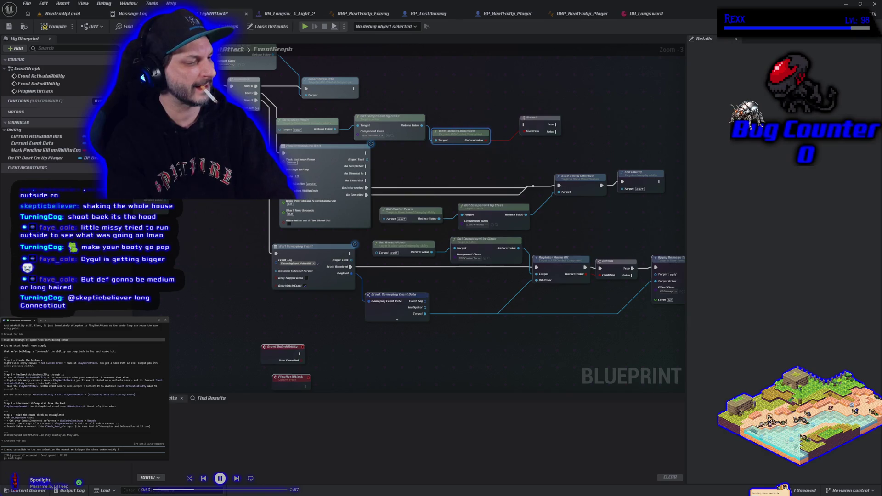
text(ttack h)
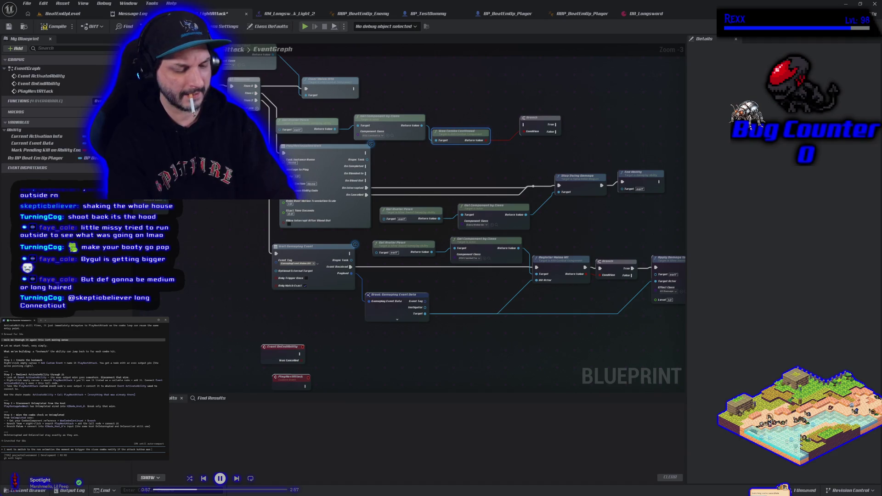
text( du)
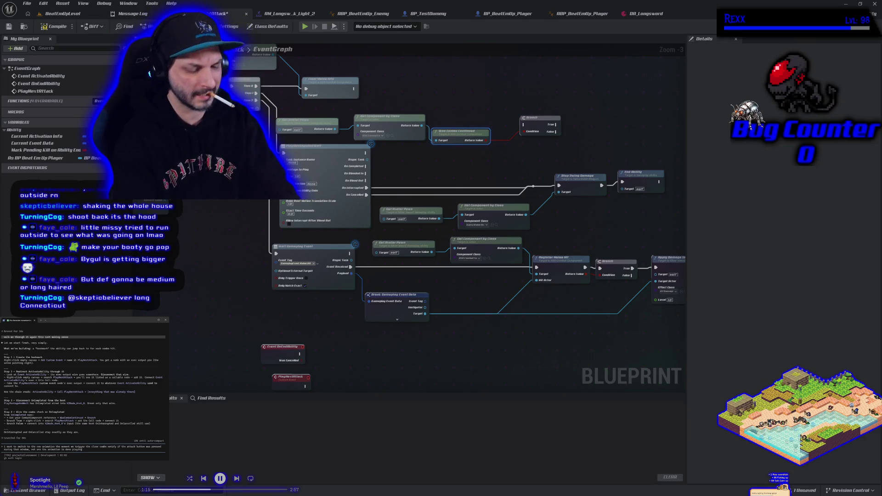
text(wanto n)
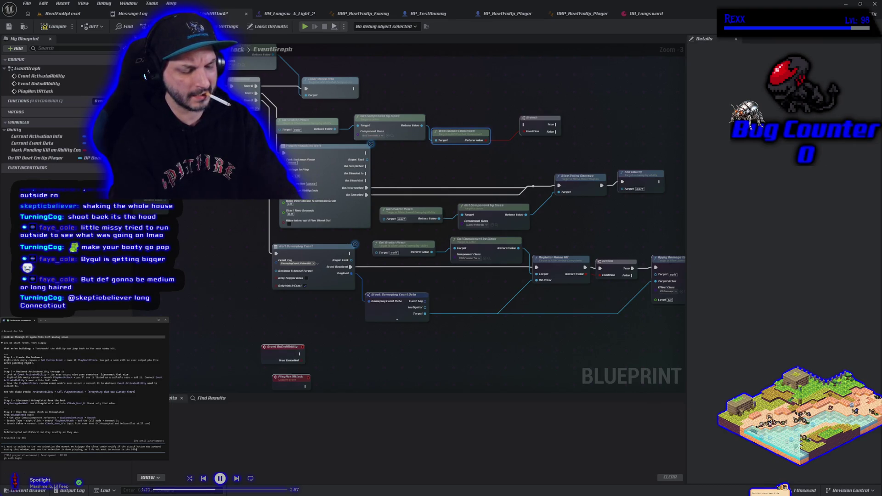
key(Return)
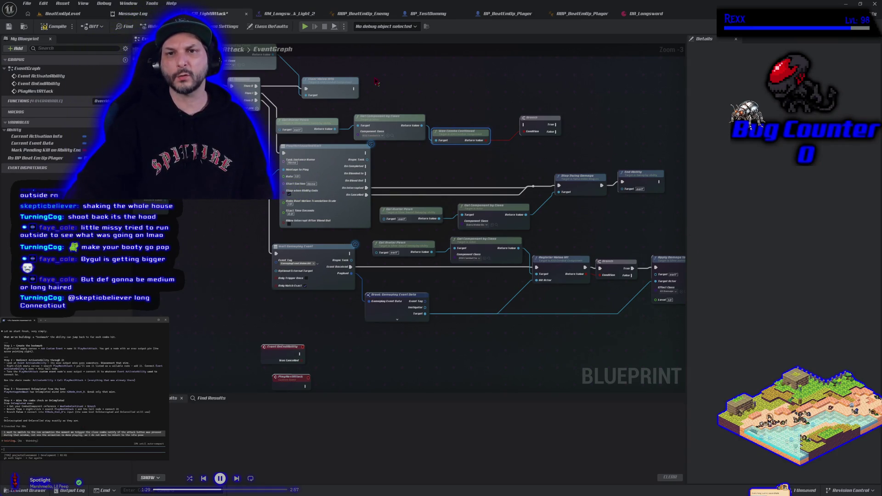
click(363, 16)
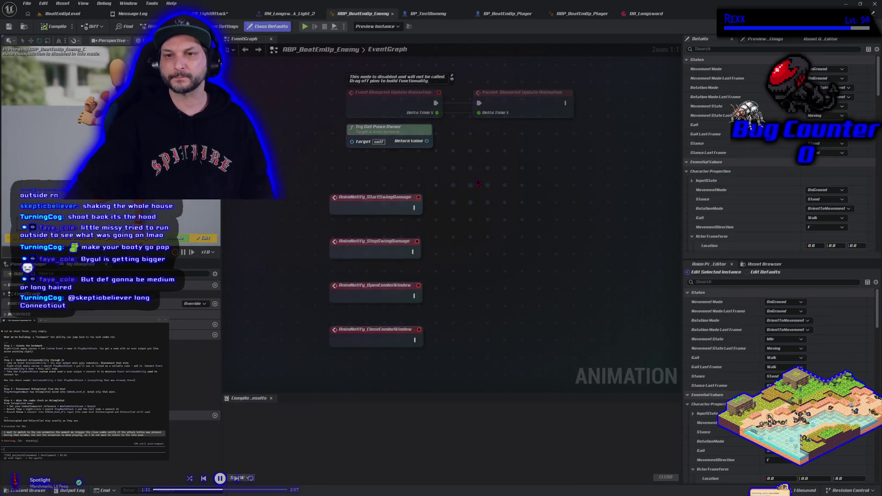
Close the ABP_BeatEmUp_Enemy and BP_TestDummy tabs and shift the player ABP's Close Combo Window node right.
middle_click(361, 17)
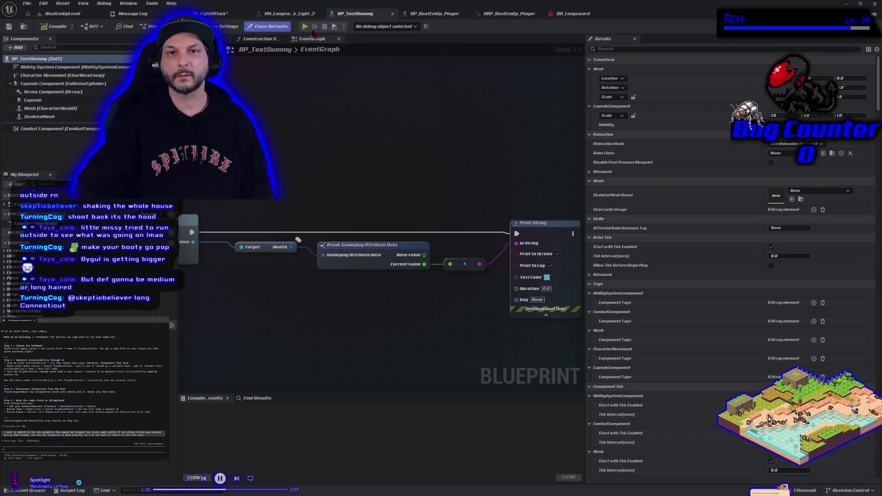
middle_click(363, 15)
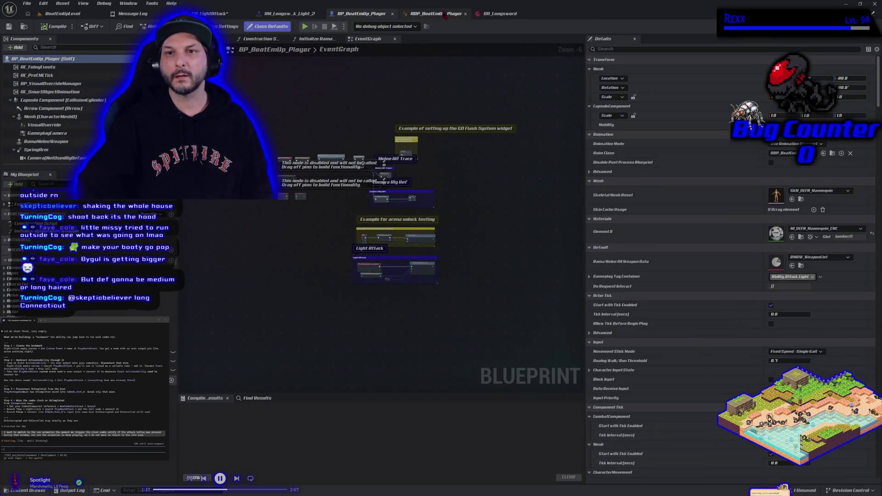
click(436, 14)
scroll(554, 249, down, 1)
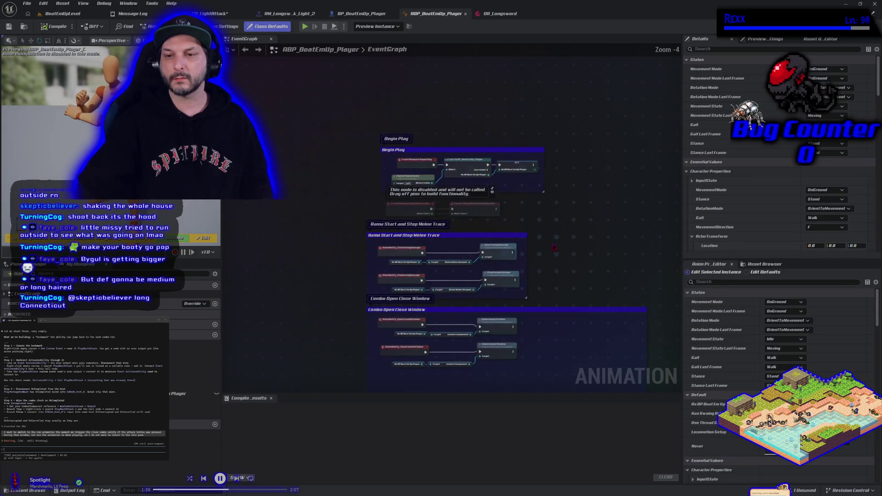
scroll(518, 199, up, 2)
scroll(481, 218, up, 1)
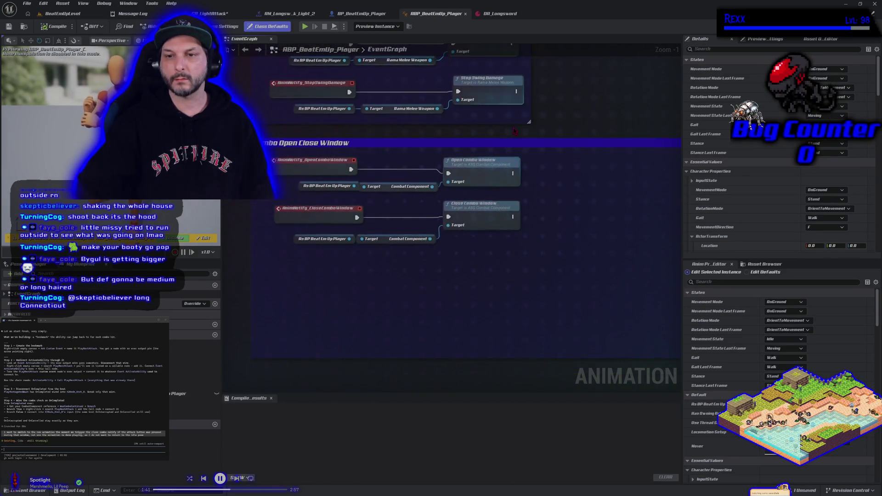
click(482, 217)
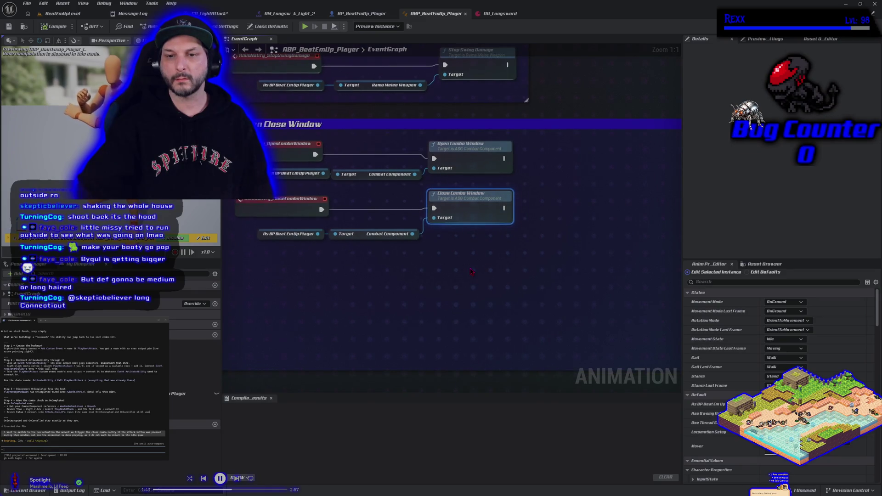
drag(463, 213, 578, 213)
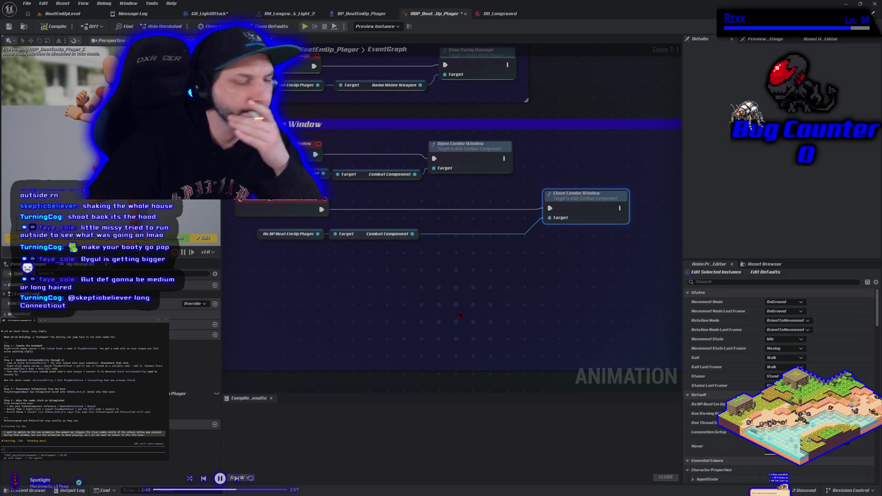
Reorder the GA_LightAttack tab after the player anim blueprint and check DA_Longsword's combo montages.
click(338, 19)
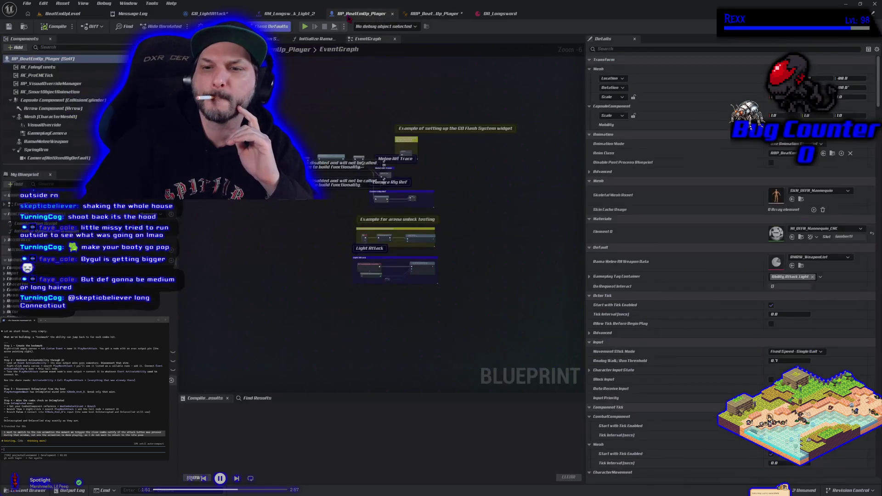
click(224, 14)
mouse_move(224, 14)
mouse_down()
mouse_move(368, 28)
mouse_move(427, 15)
mouse_move(488, 19)
mouse_up()
click(488, 19)
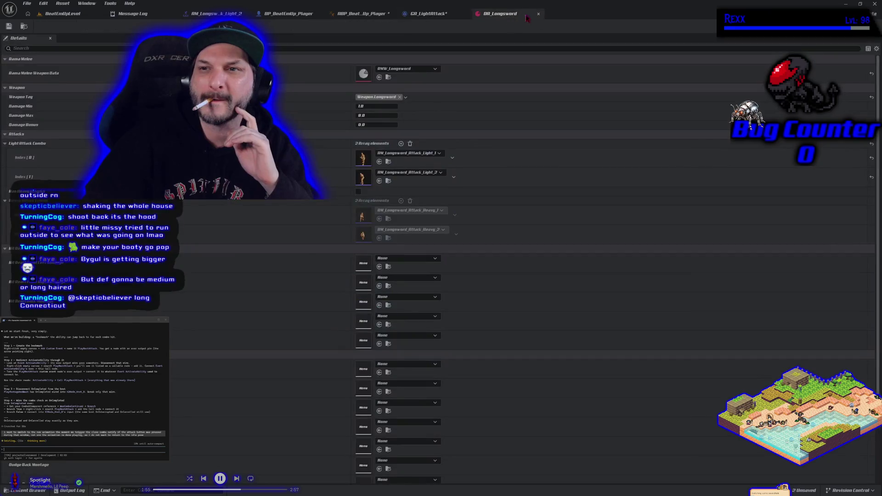
click(524, 14)
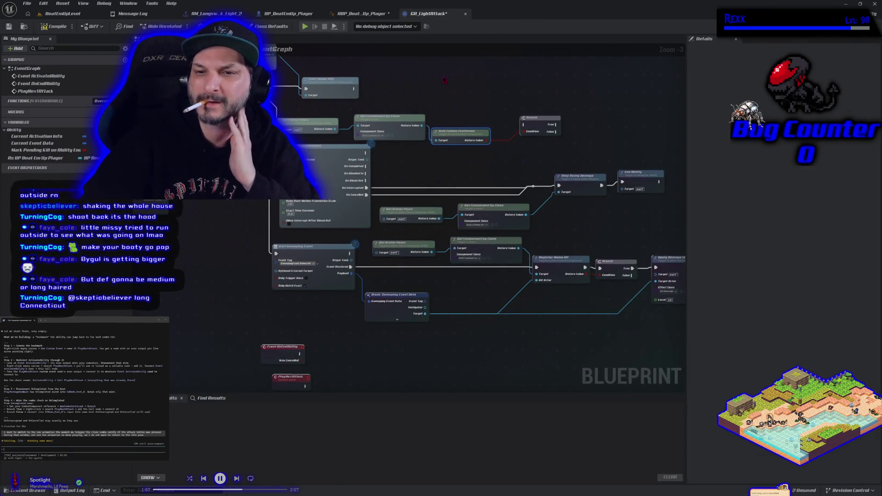
Select GA_LightAttack's Get Component by Class, combo-continued check and Branch nodes for copying.
drag(490, 350, 401, 343)
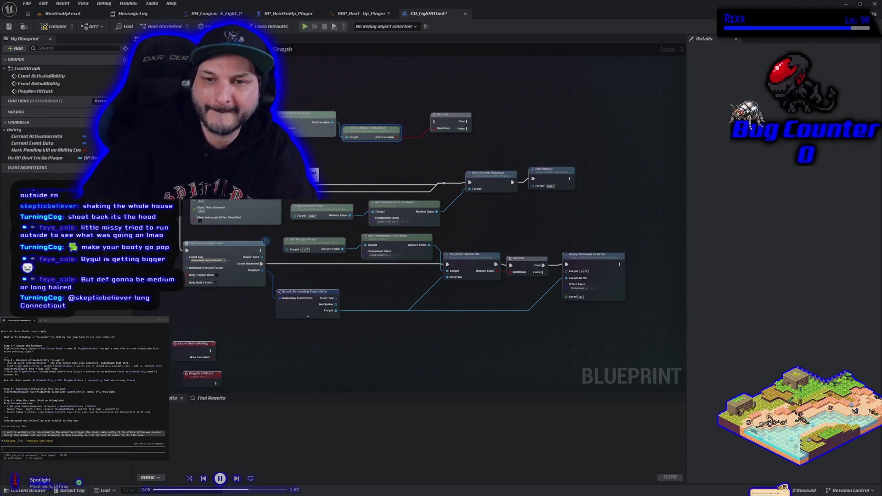
mouse_move(262, 109)
mouse_down()
mouse_move(367, 133)
mouse_move(459, 135)
mouse_up()
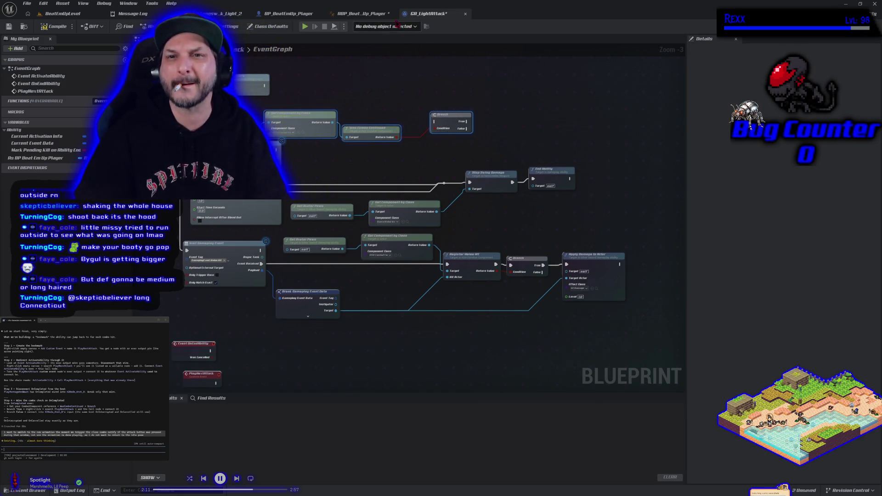
click(368, 14)
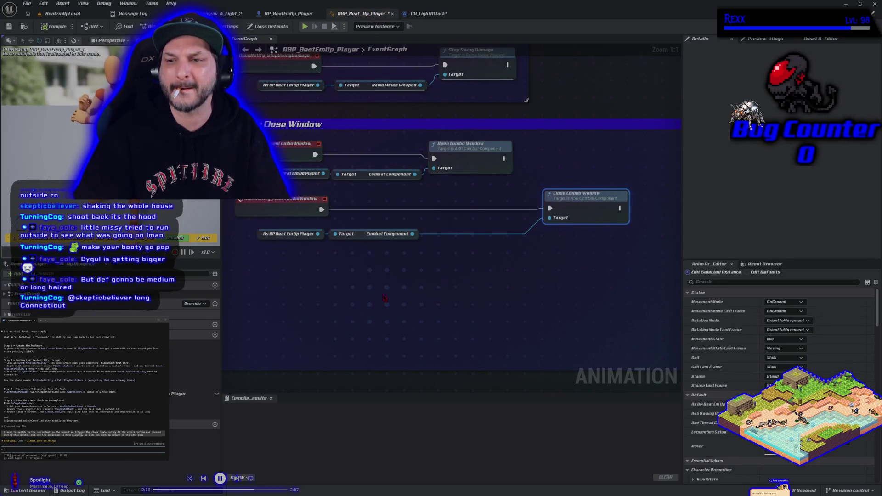
Paste the combo-check nodes into ABP_BeatEmUp_Player's event graph and compile it.
key(ctrl+v)
drag(369, 289, 412, 278)
click(54, 27)
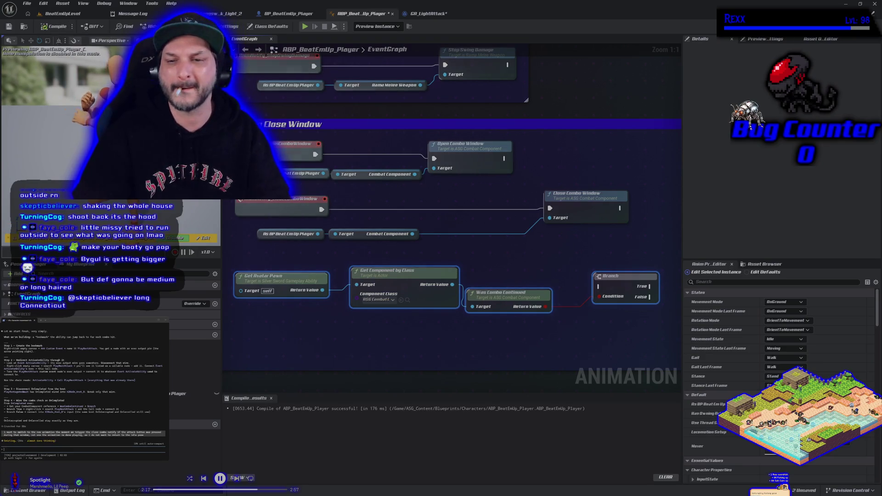
Position the pasted Branch node beside Was Combo Continued.
drag(434, 353, 491, 343)
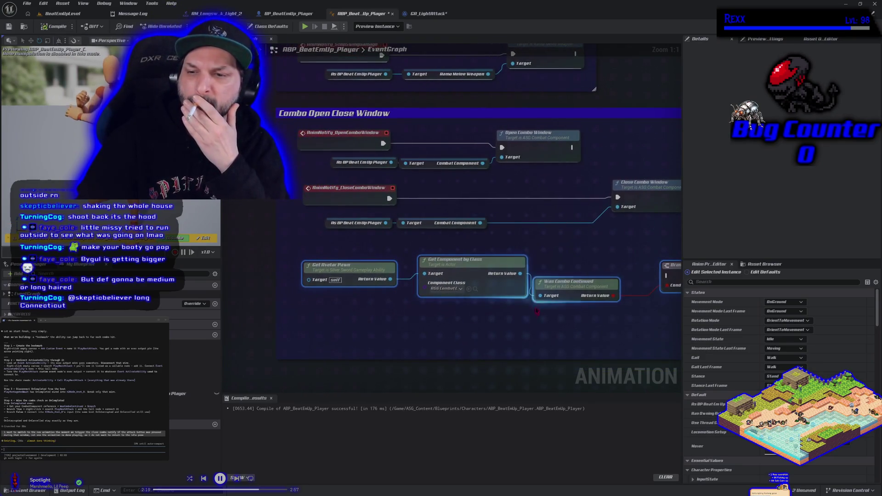
drag(470, 263, 416, 279)
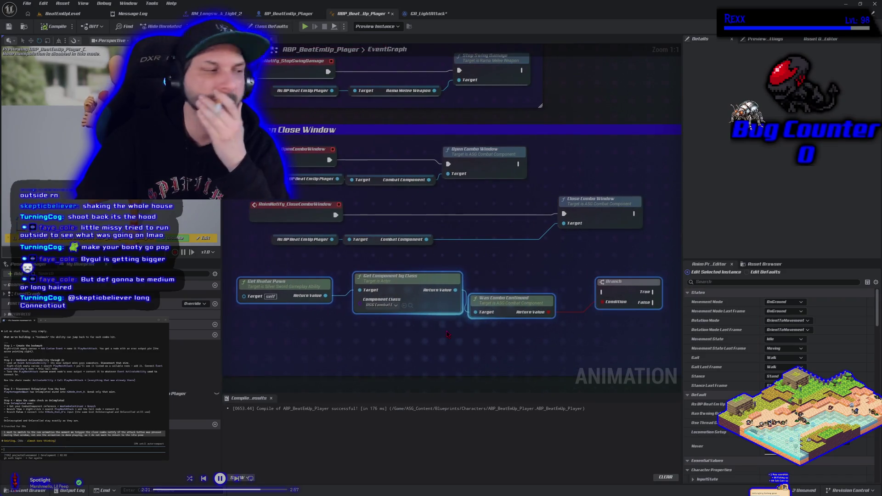
click(623, 290)
mouse_move(624, 290)
mouse_down()
mouse_move(527, 254)
mouse_move(486, 212)
mouse_up()
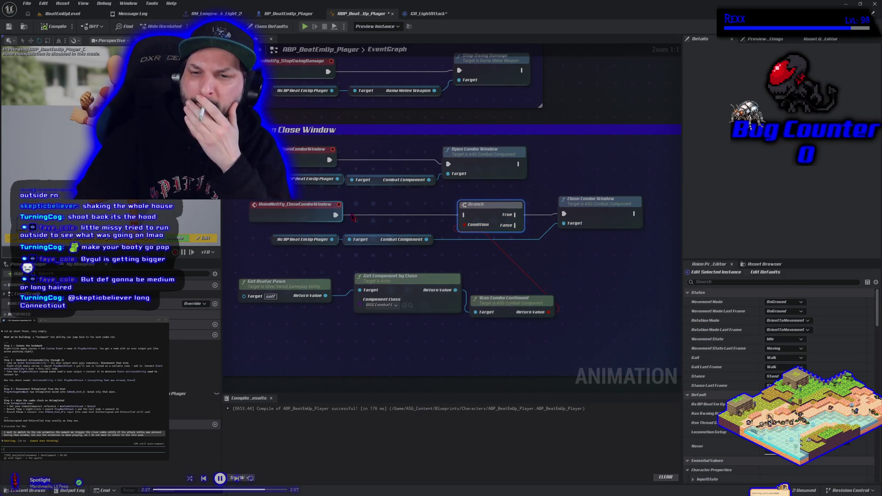
drag(335, 215, 393, 216)
click(485, 215)
mouse_move(485, 215)
mouse_down()
mouse_move(533, 283)
mouse_move(606, 298)
mouse_move(581, 308)
mouse_up()
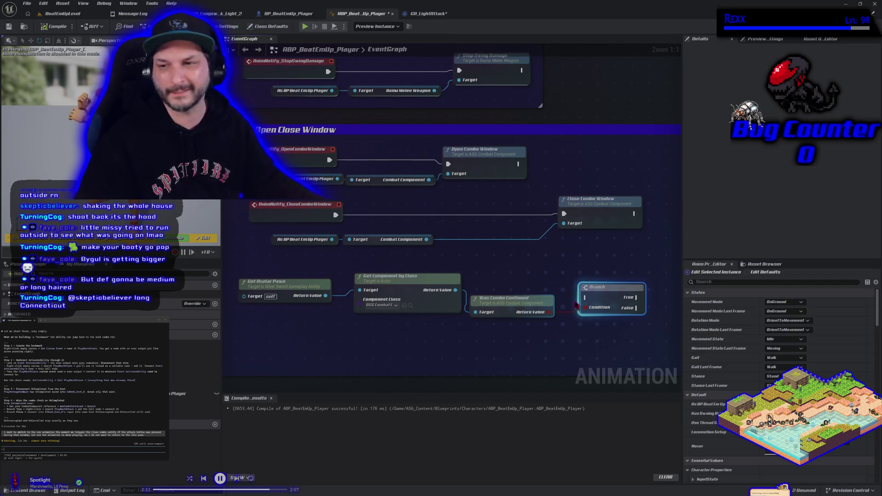
click(427, 13)
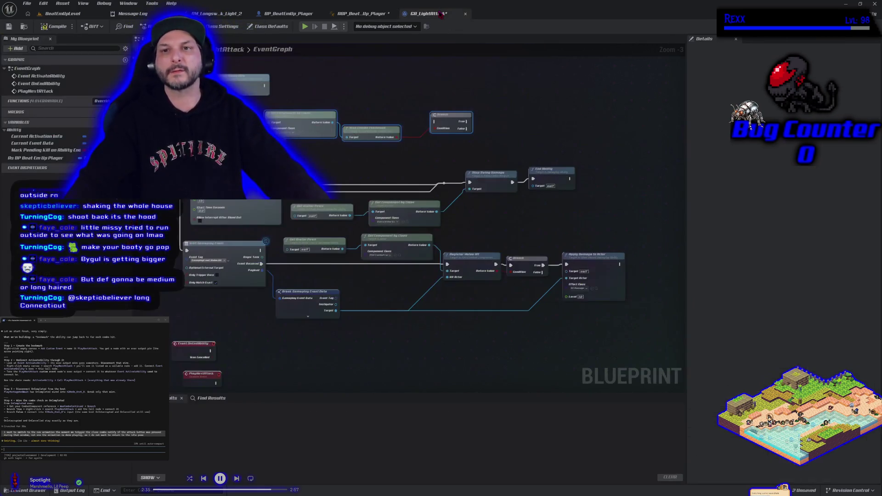
Zoom out in GA_LightAttack and bring the PlayNextAttack event up near the main graph.
scroll(419, 169, down, 1)
mouse_move(419, 169)
mouse_down()
mouse_move(504, 203)
mouse_move(515, 196)
mouse_up()
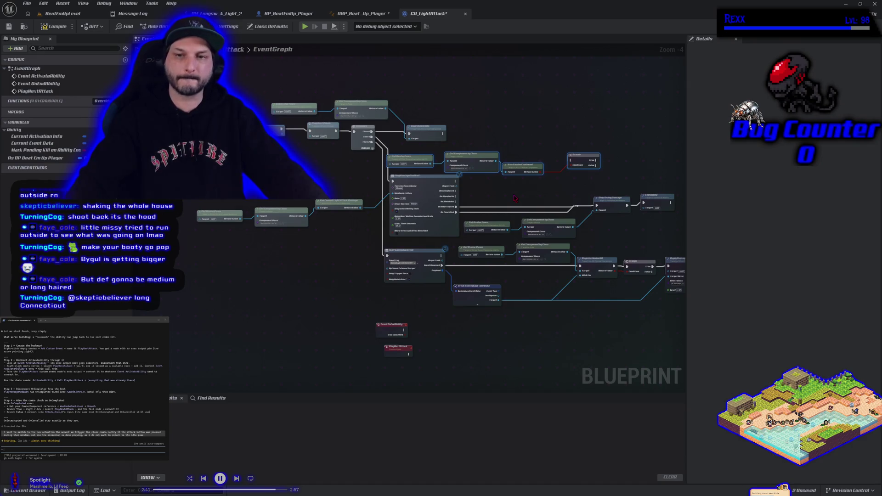
mouse_move(399, 354)
mouse_down()
mouse_move(348, 226)
mouse_move(343, 182)
mouse_up()
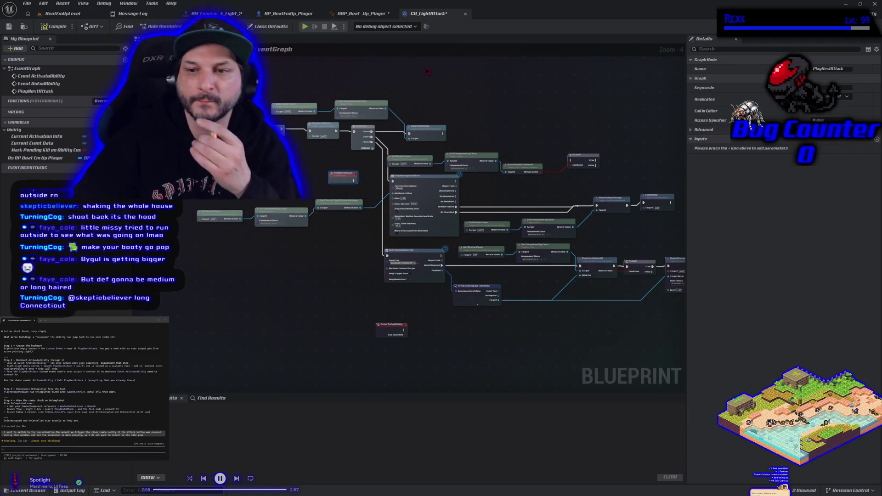
click(357, 19)
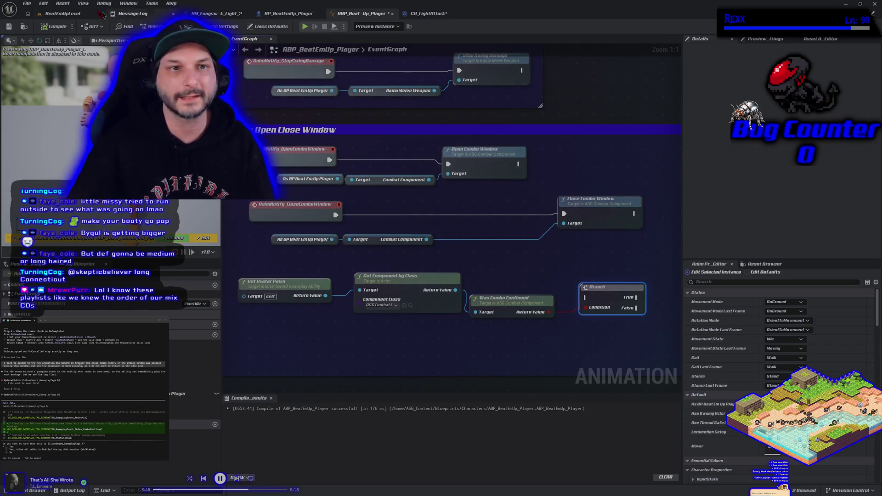
Save all unsaved assets with File > Save All and close the Unreal Editor.
click(27, 3)
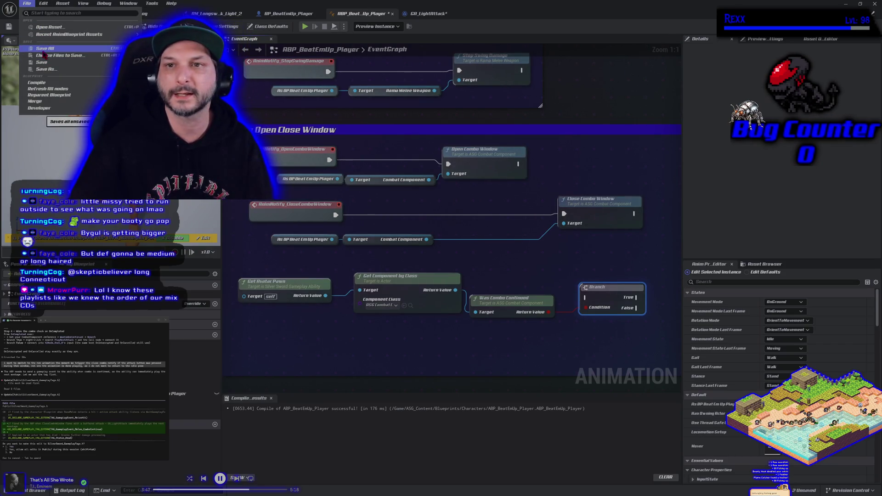
click(43, 48)
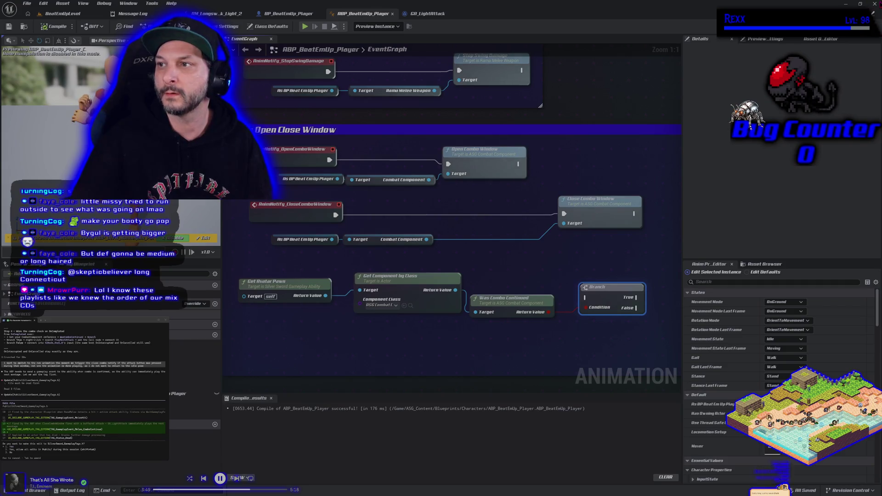
key(alt+F4)
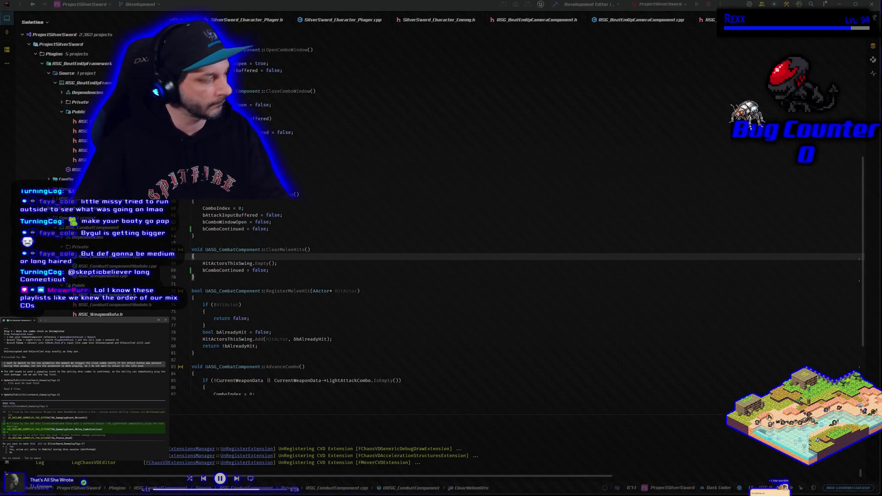
Approve the GameplayTags.h edit and tell the assistant what to name the combo gameplay event tag.
key(Return)
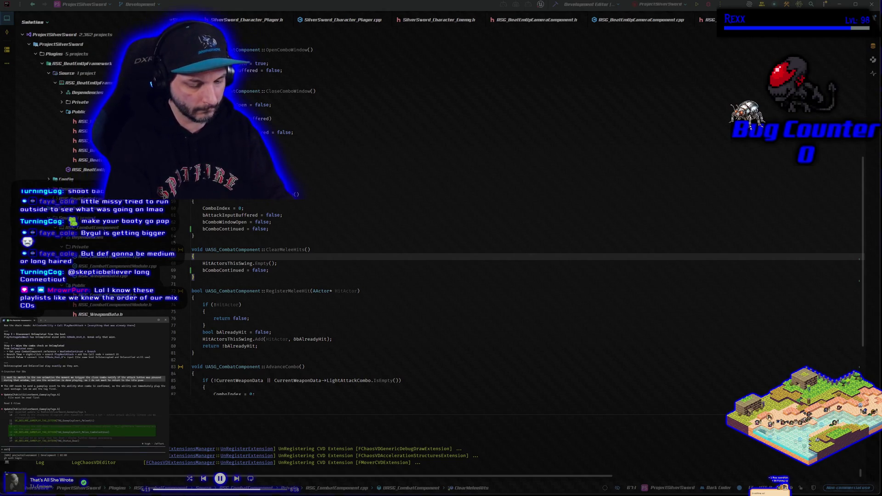
text(call it TAG_GameplayEvent_Melee_ComboContinue)
key(BackSpace)
key(BackSpace)
key(BackSpace)
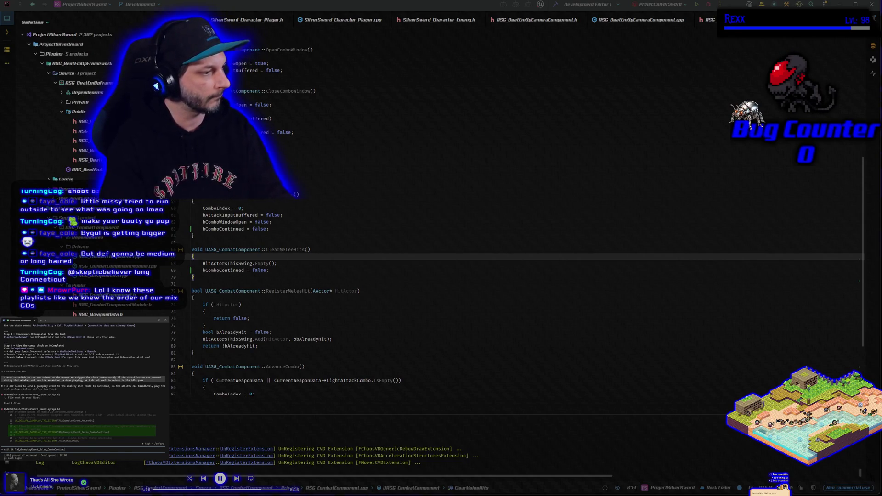
text(Com)
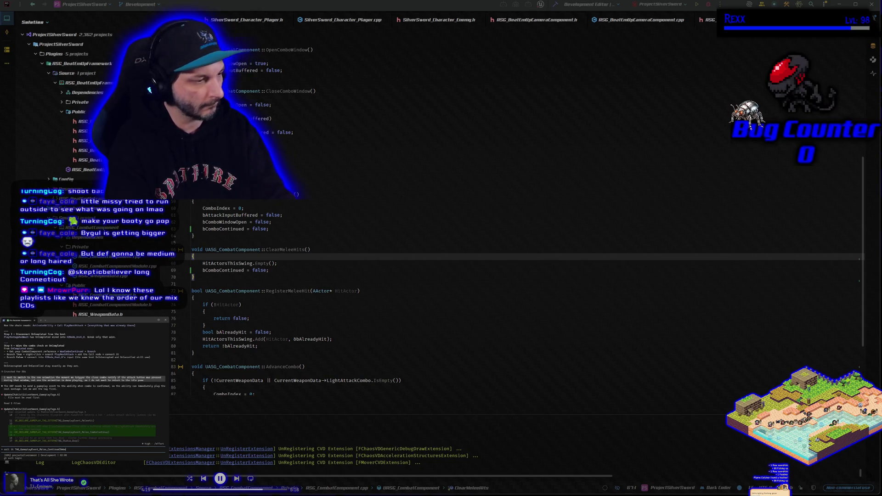
text(bo)
key(Return)
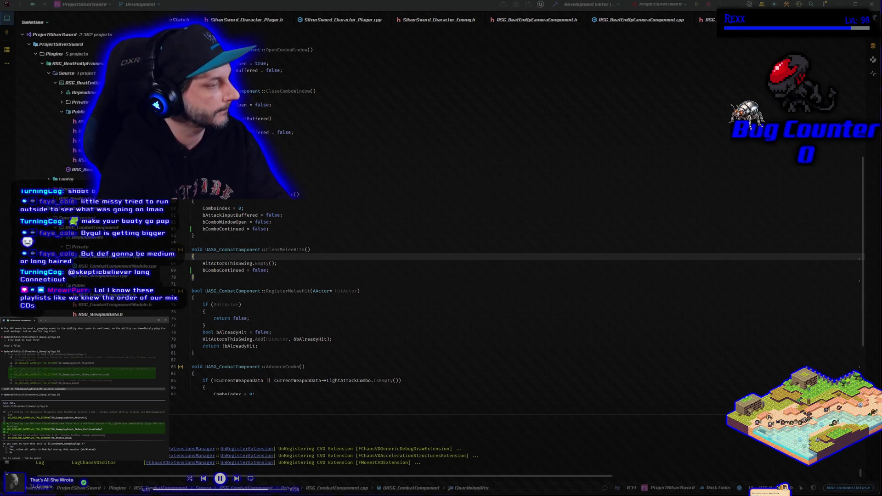
key(Return)
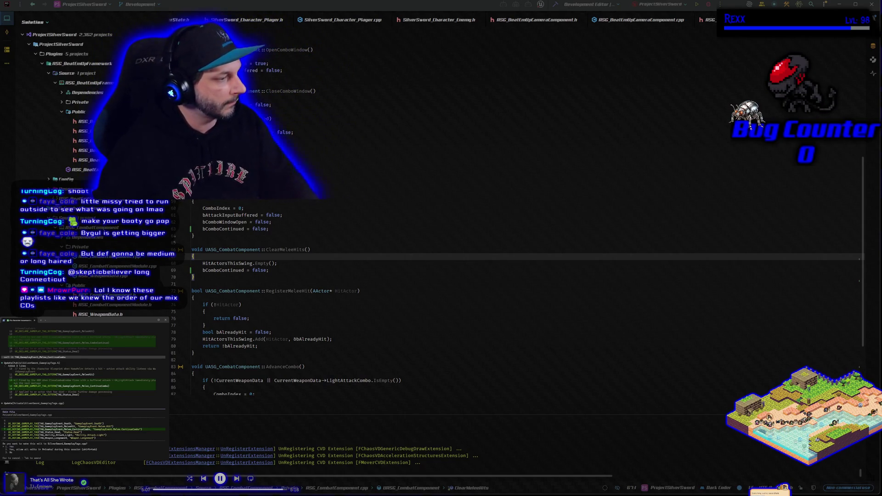
Approve the gameplay tags file edit, report 'applied and tested, combo is working', and build.
key(Return)
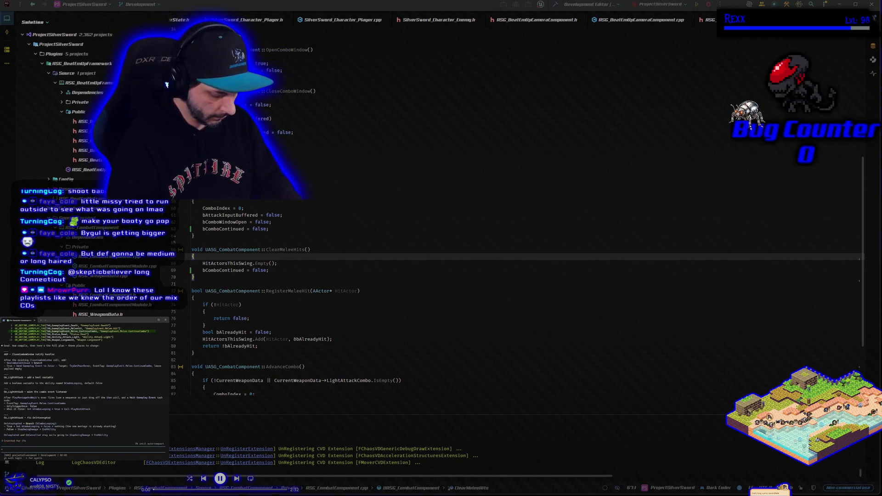
text(applied and tested, combo is working)
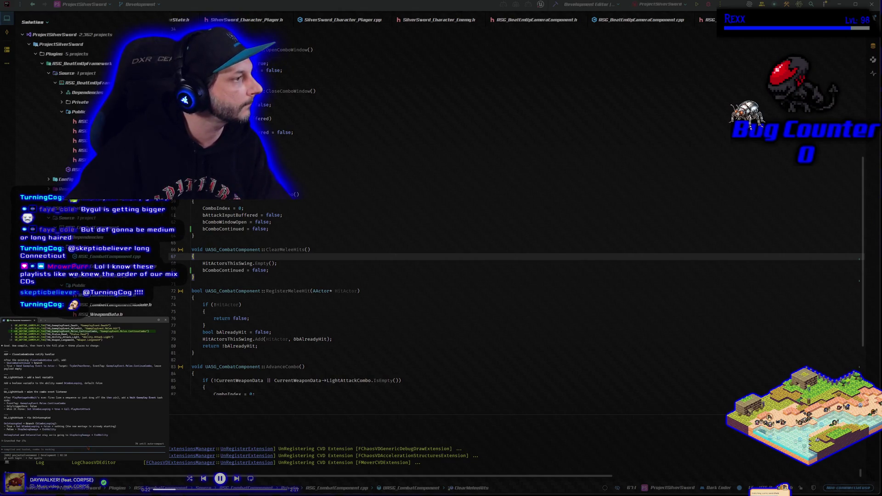
click(555, 6)
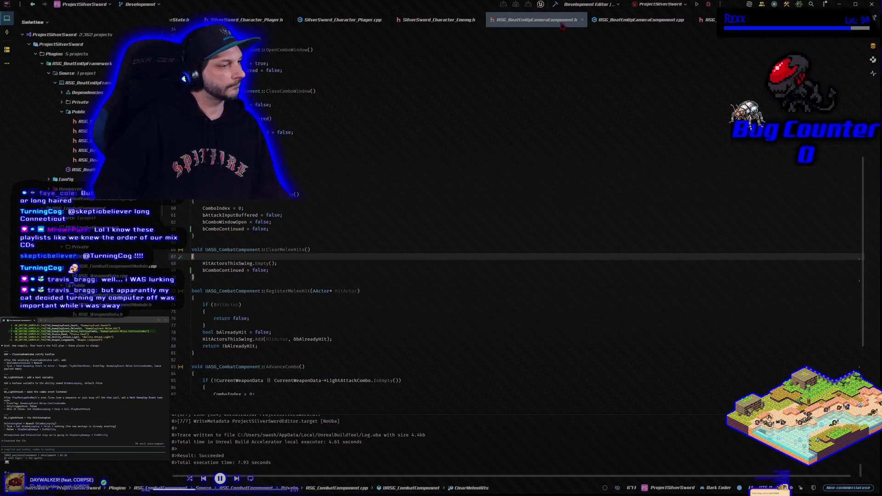
Rebuild to confirm the project is up to date, then switch to the Unreal Editor.
click(708, 4)
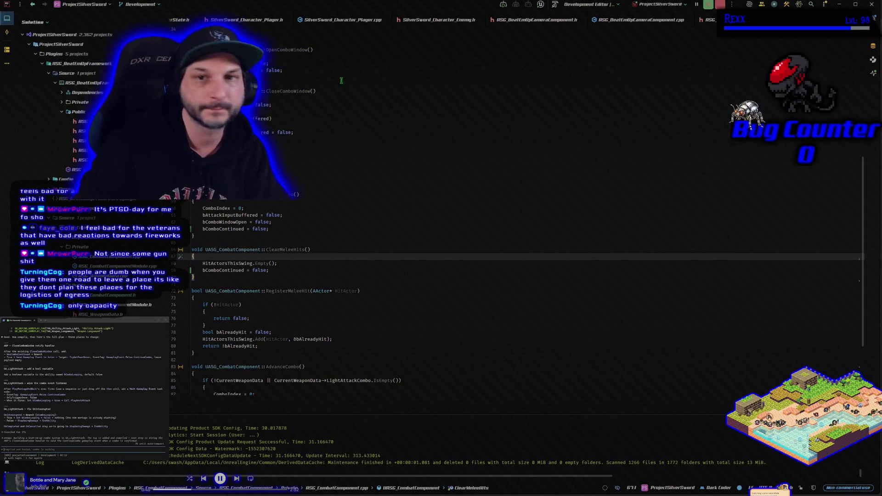
key(alt+Tab)
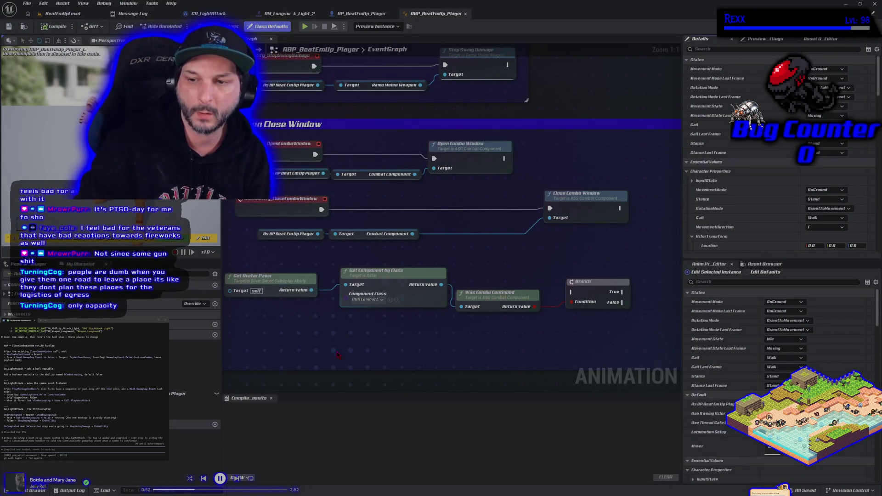
Look over the AM_Longsword_Attack_Light_2 montage and ABP tabs, then zoom out and pan across GA_LightAttack's graph.
click(223, 13)
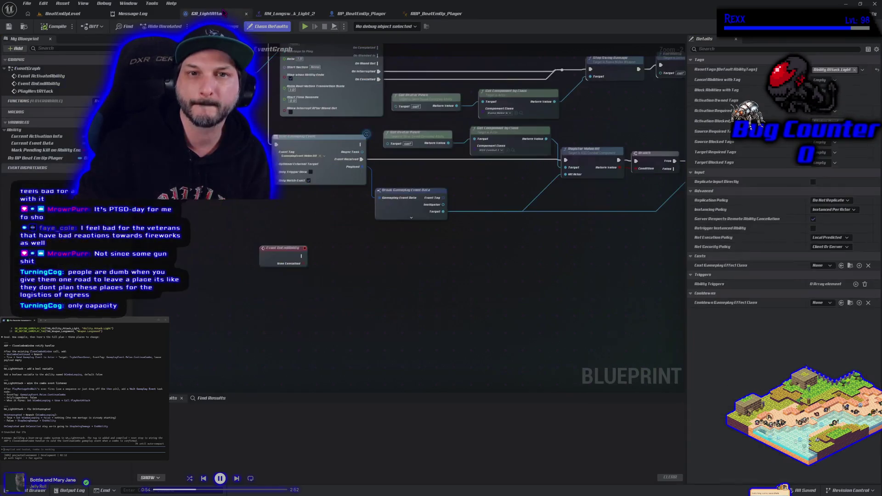
click(289, 14)
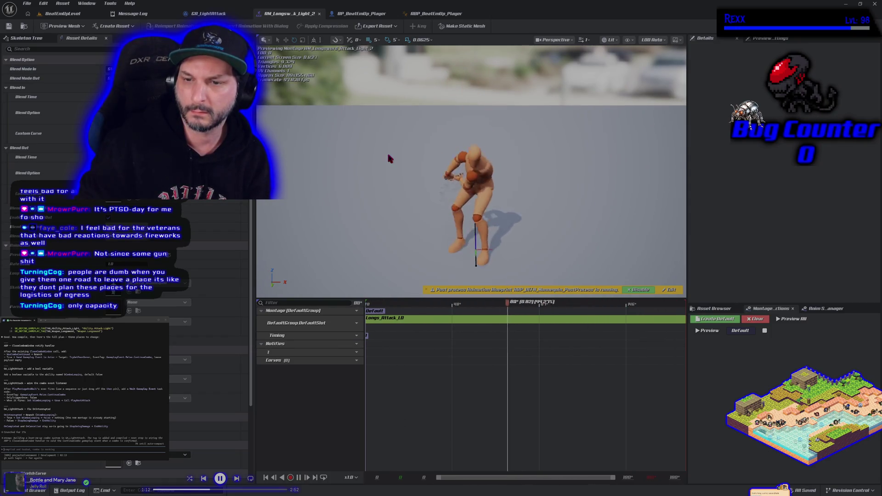
click(435, 14)
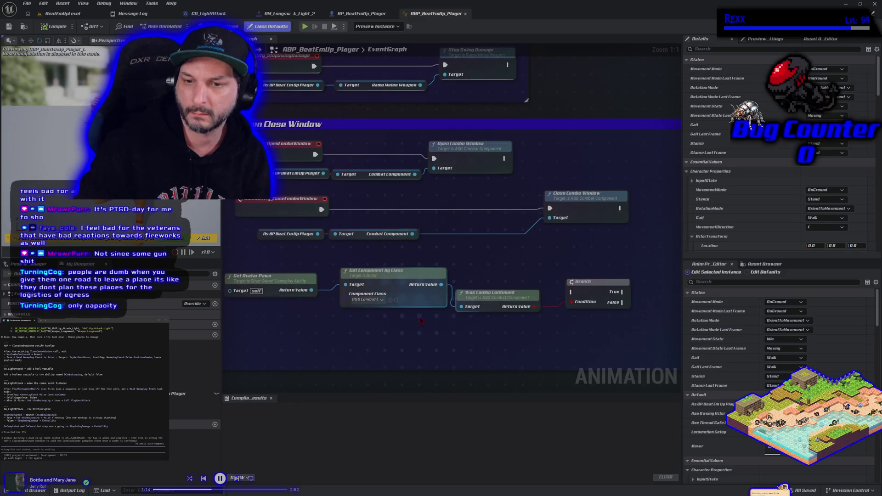
scroll(421, 321, down, 1)
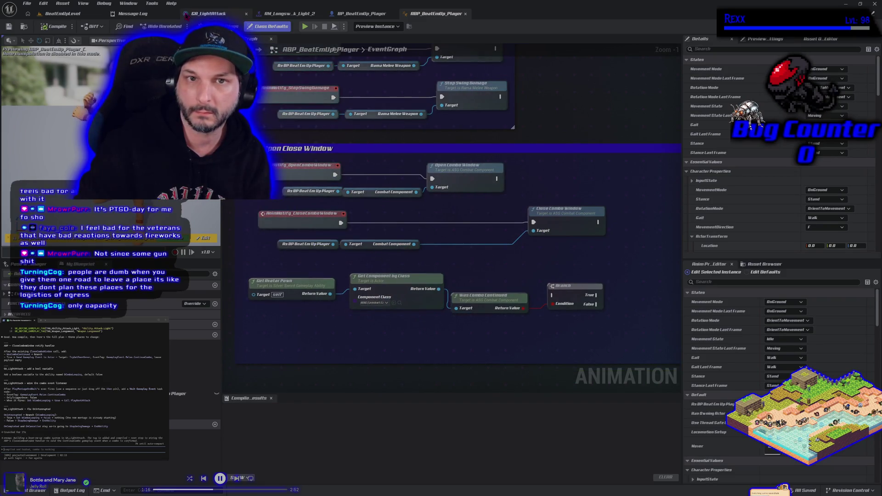
click(186, 15)
scroll(325, 268, down, 2)
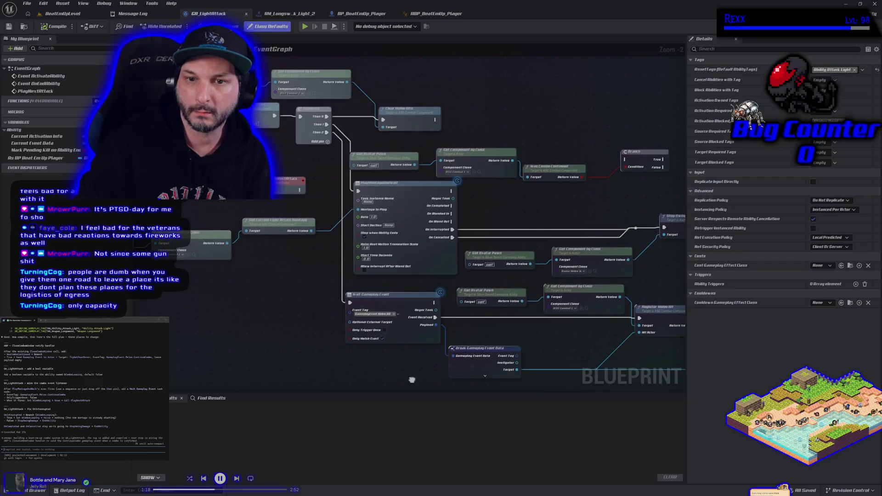
drag(367, 315, 309, 305)
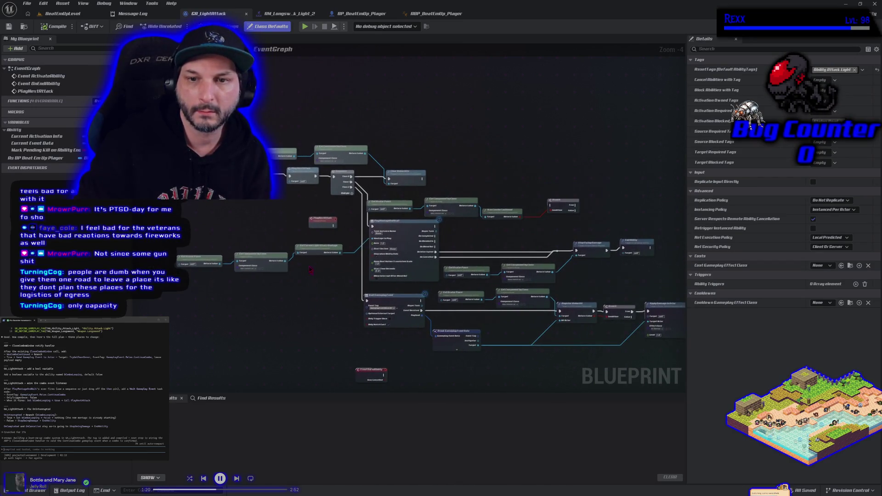
click(301, 176)
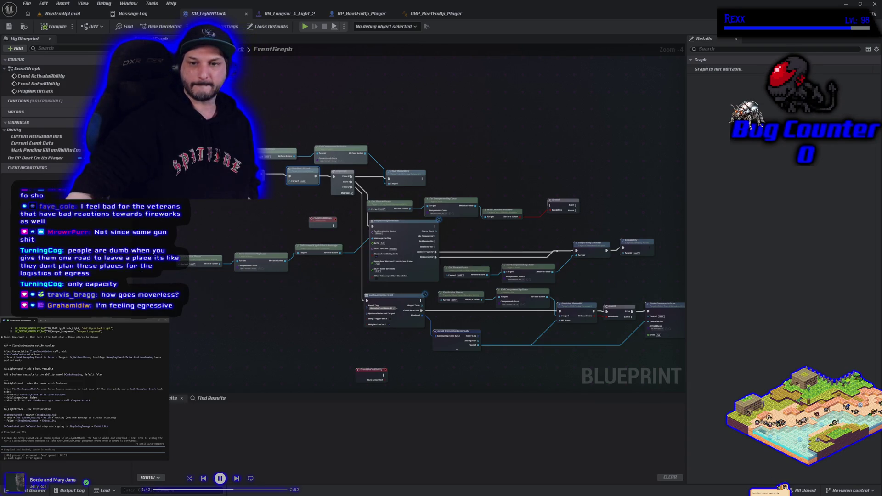
Box-select and delete the top-row chain of four nodes ending in the Branch.
mouse_move(363, 376)
mouse_down()
mouse_move(347, 351)
mouse_move(289, 353)
mouse_up()
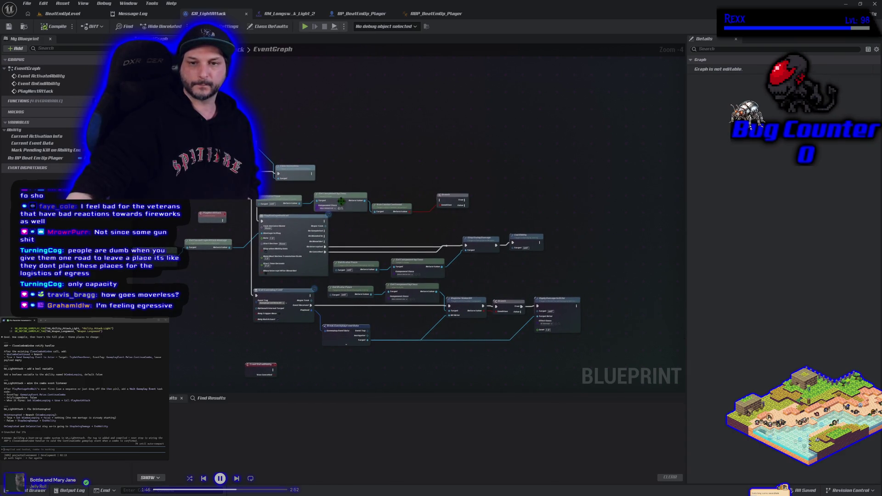
mouse_move(273, 193)
mouse_down()
mouse_move(363, 209)
mouse_move(454, 208)
mouse_move(524, 179)
mouse_move(547, 145)
mouse_up()
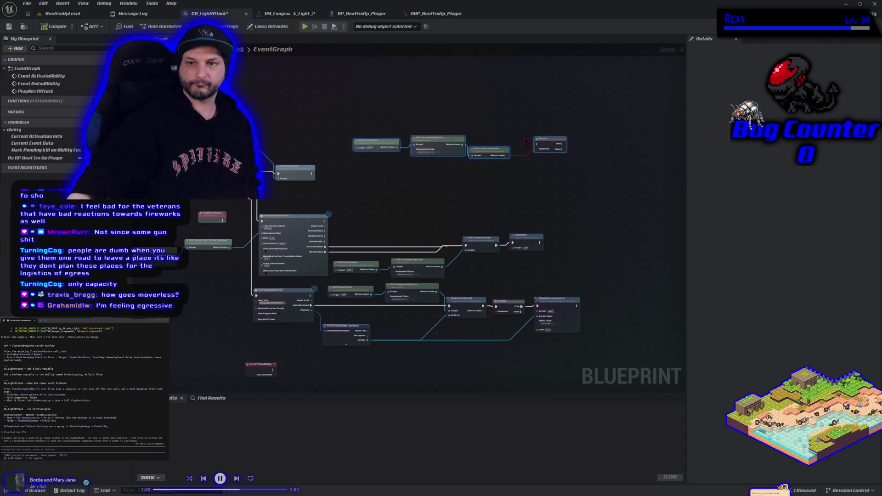
key(Delete)
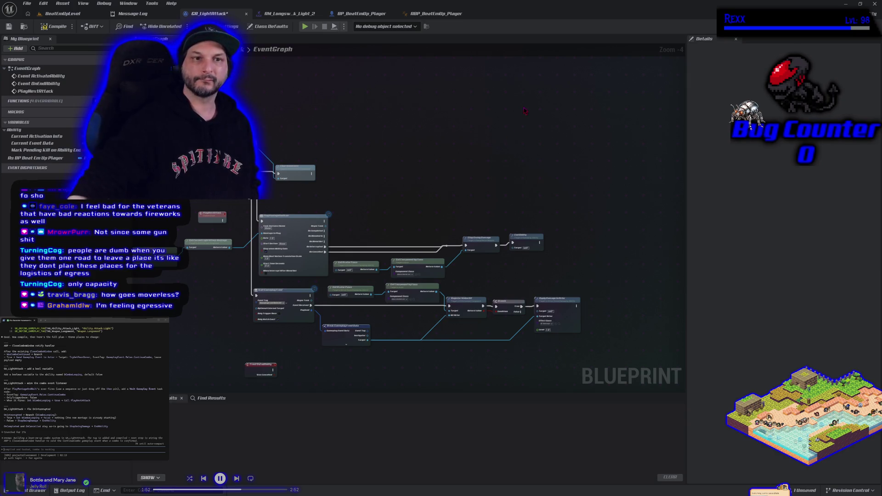
Compile and save the GA_LightAttack blueprint.
click(55, 26)
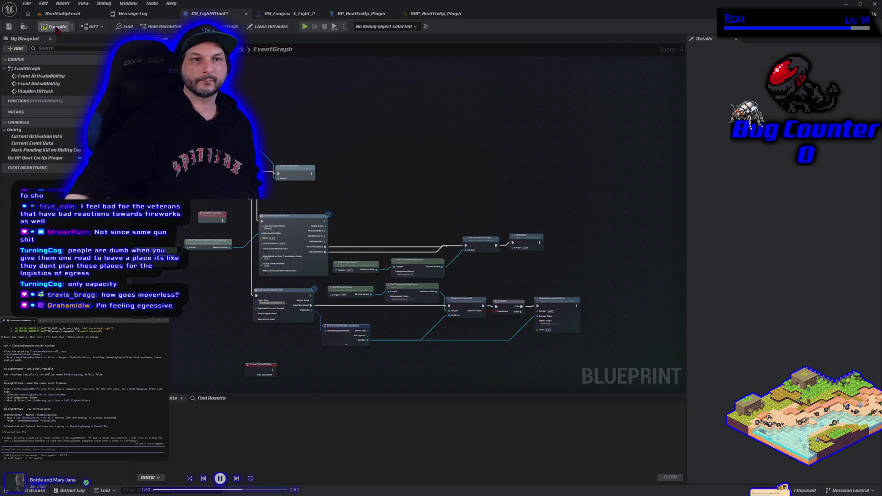
click(9, 27)
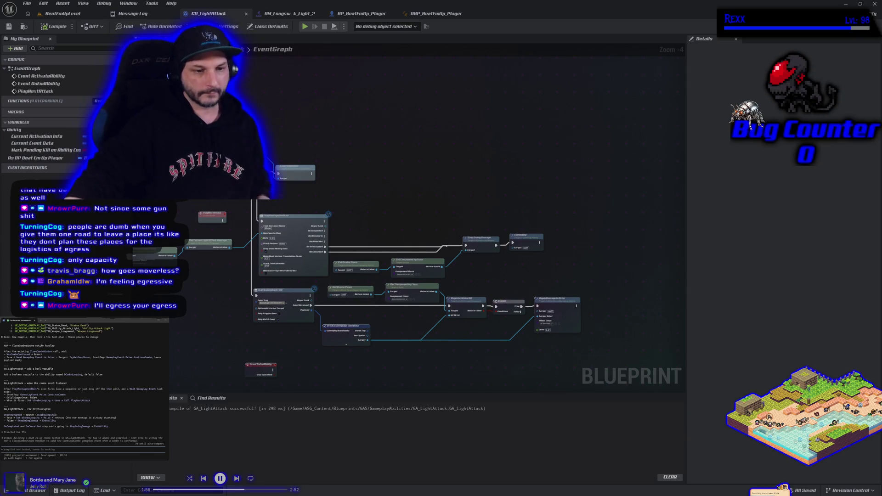
click(59, 13)
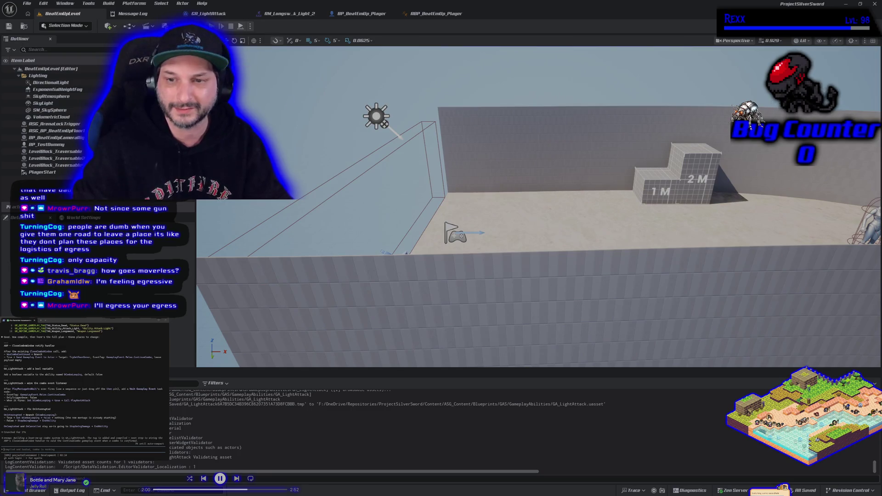
Play BeatEmUpLevel and run the character left and right across the 1M/2M blocks.
key(alt+p)
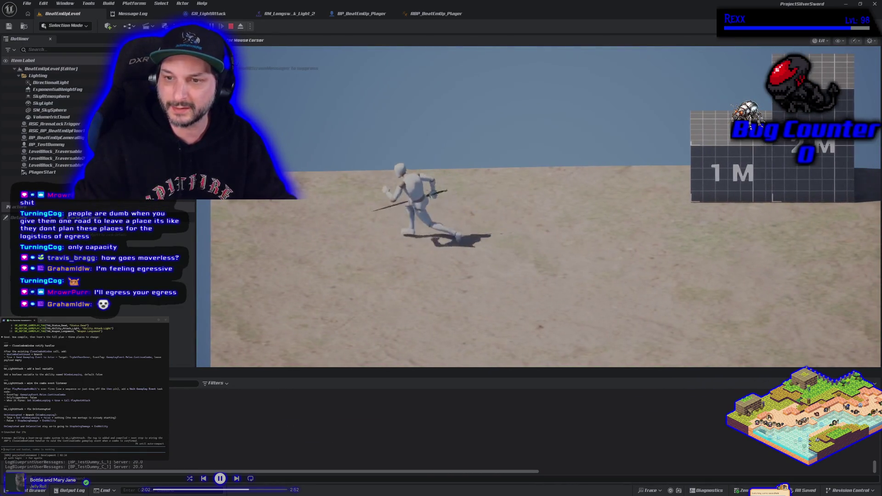
key(a)
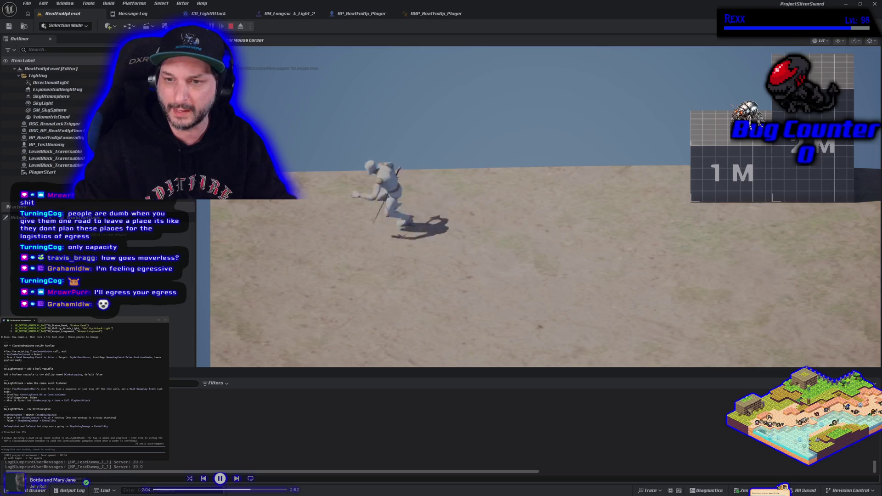
key(d)
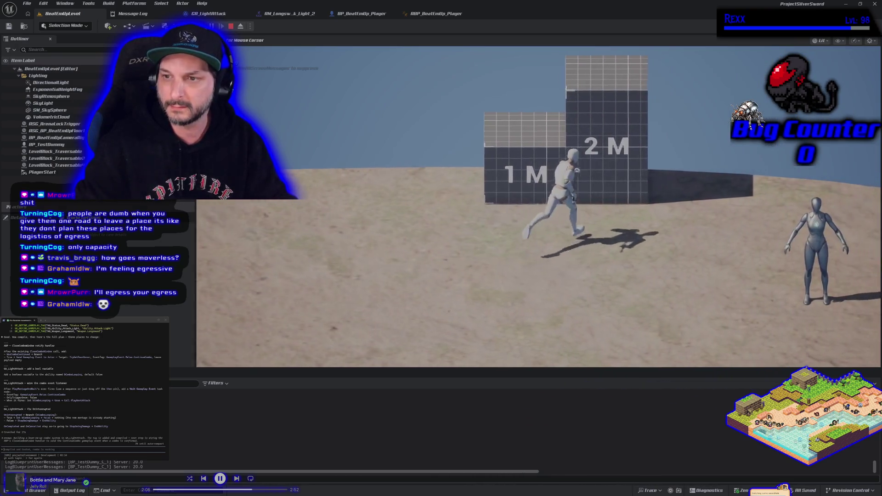
key(a)
key(space)
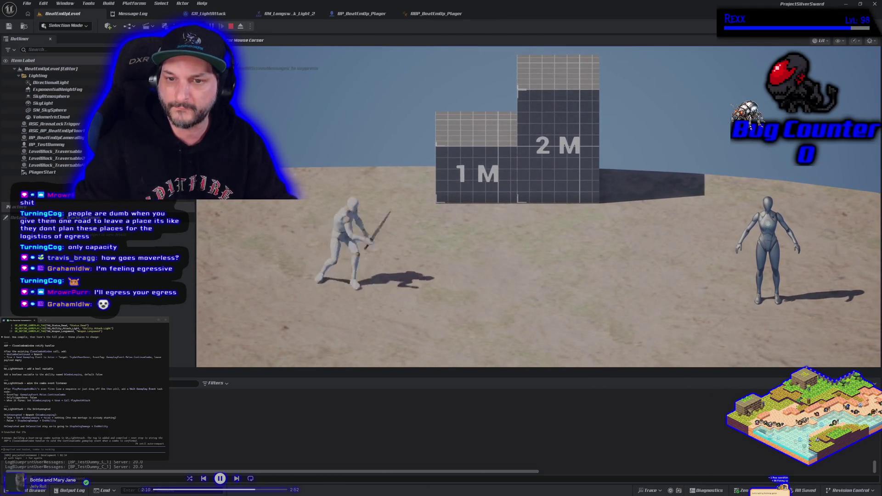
key(a)
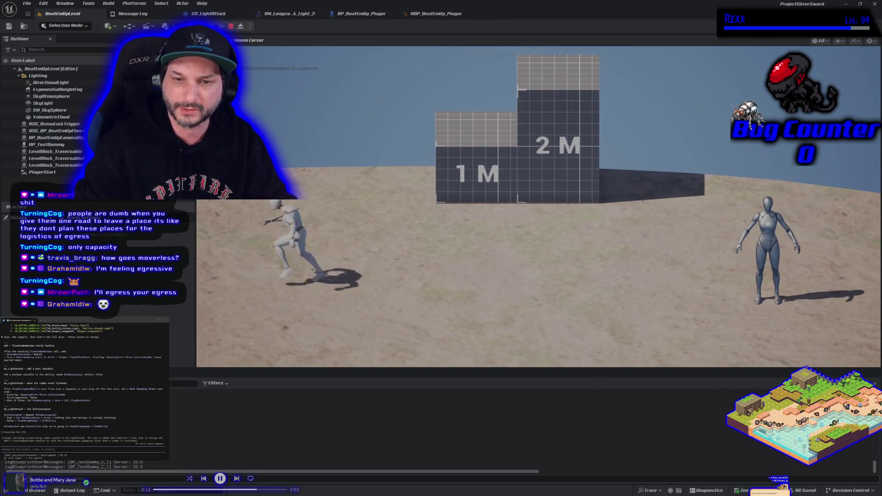
key(d)
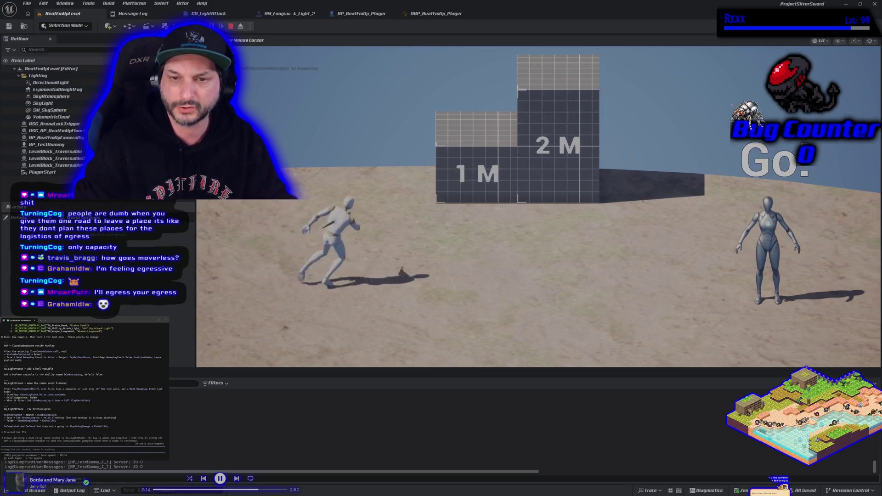
key(Escape)
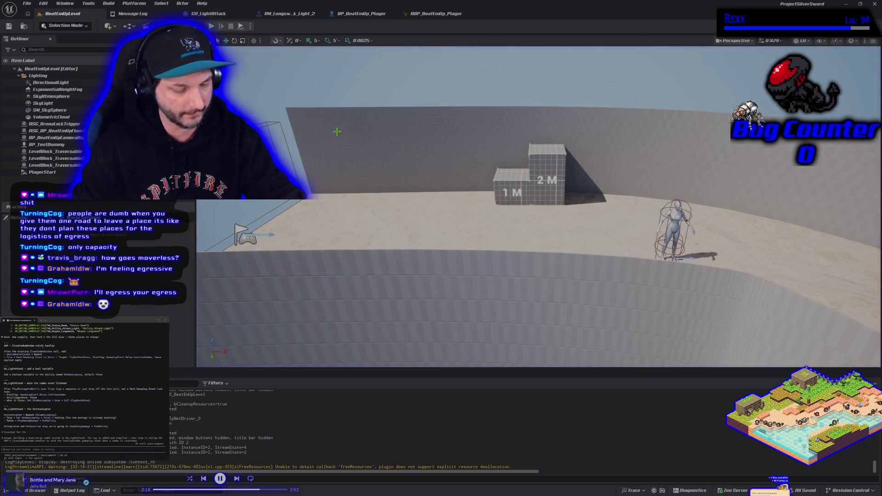
Restart play to swing the sword again, then stop and return to ABP_BeatEmUp_Player.
key(alt+p)
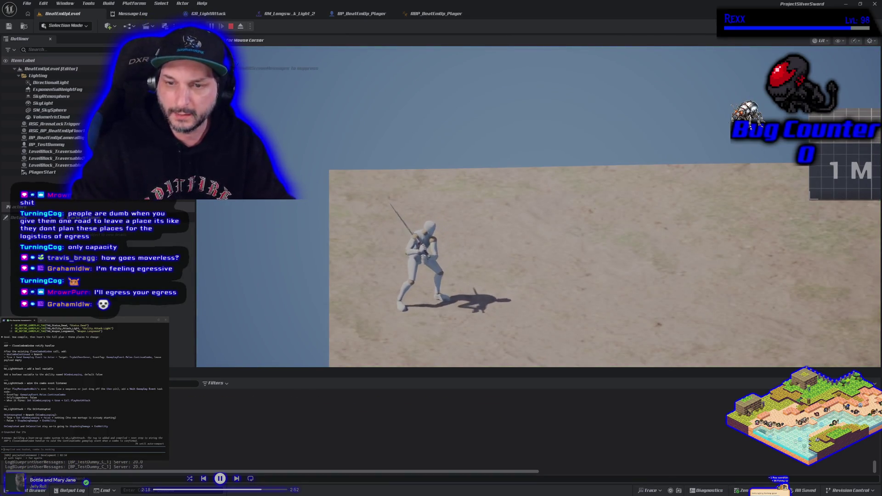
key(Escape)
key(alt+p)
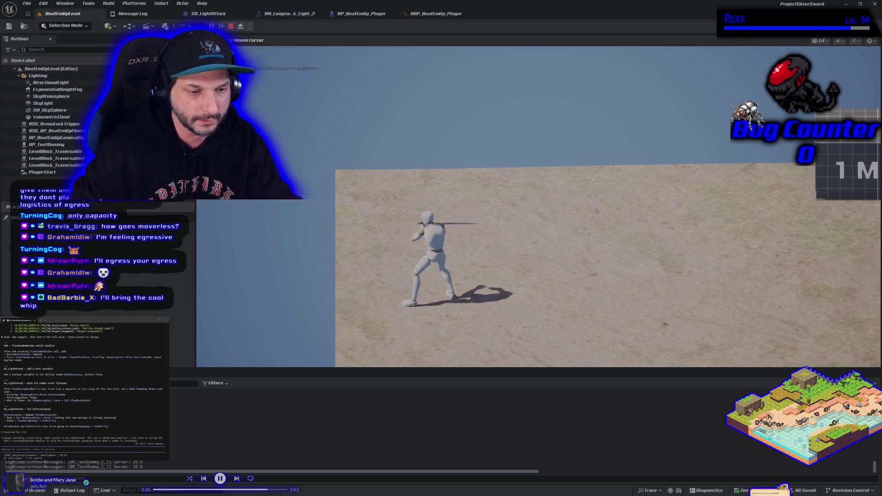
key(d)
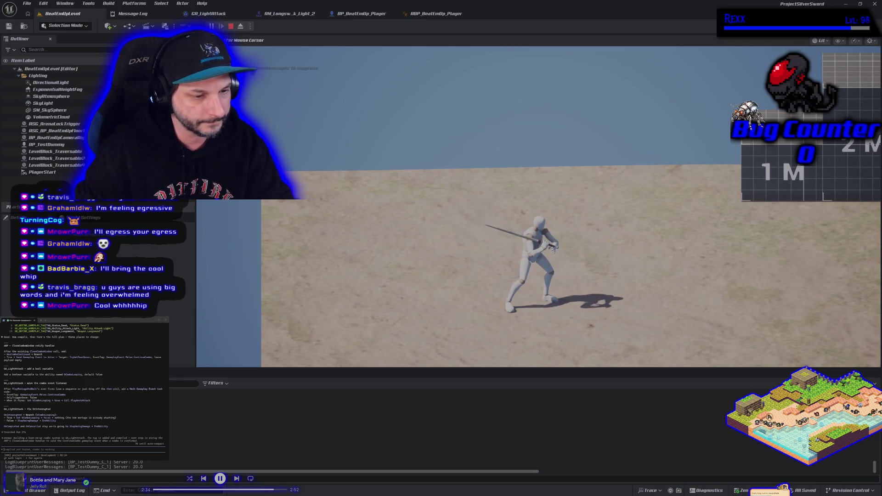
key(Escape)
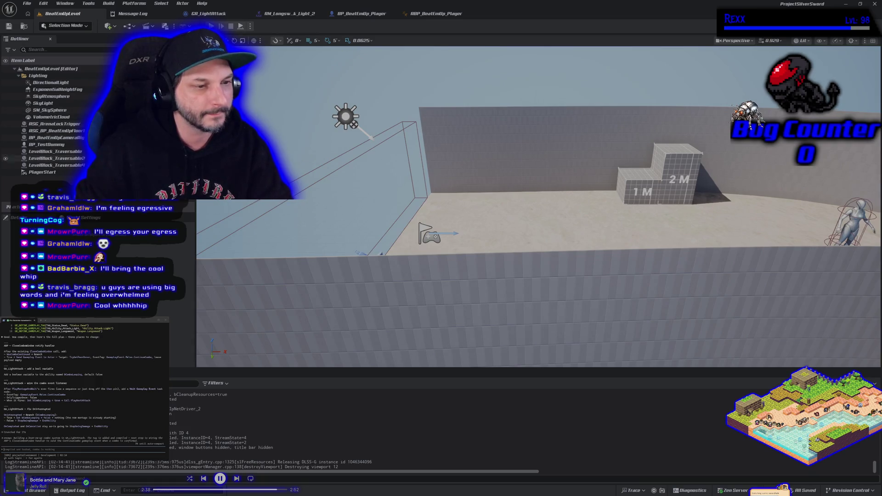
click(421, 16)
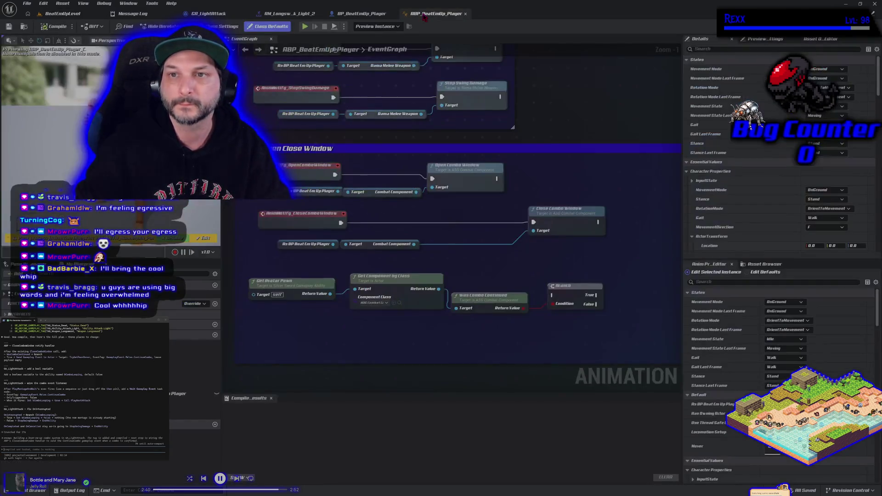
Check the Light Attack section in BP_BeatEmUp_Player, then return to the ABP event graph.
click(361, 13)
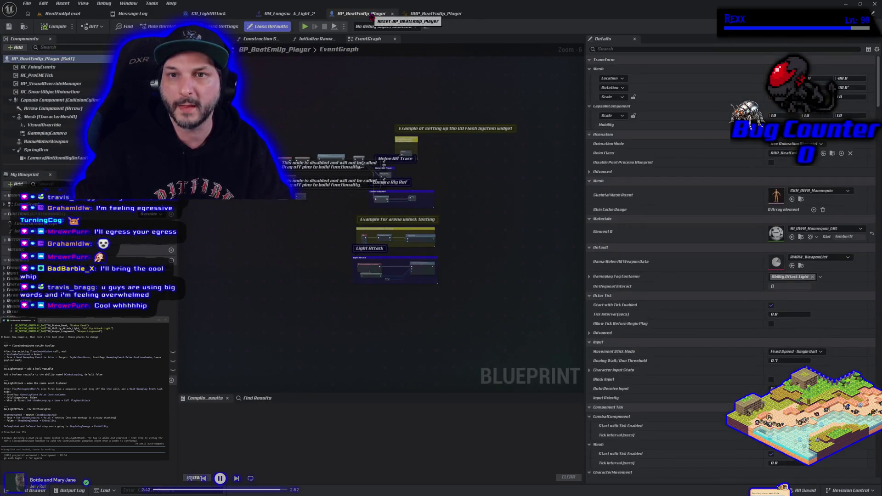
scroll(285, 208, up, 2)
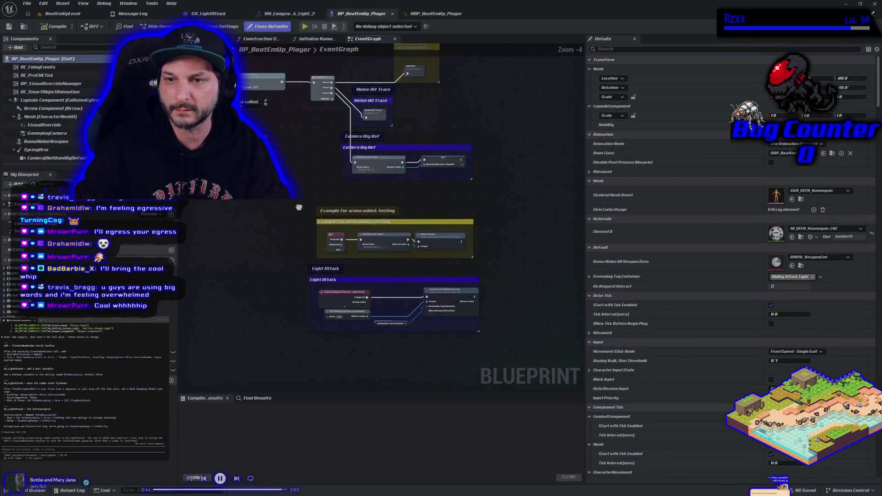
drag(291, 191, 354, 216)
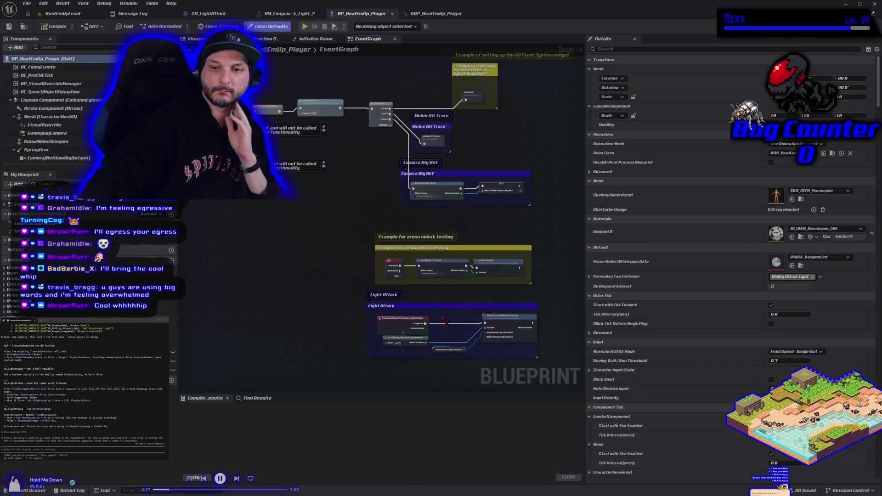
click(427, 16)
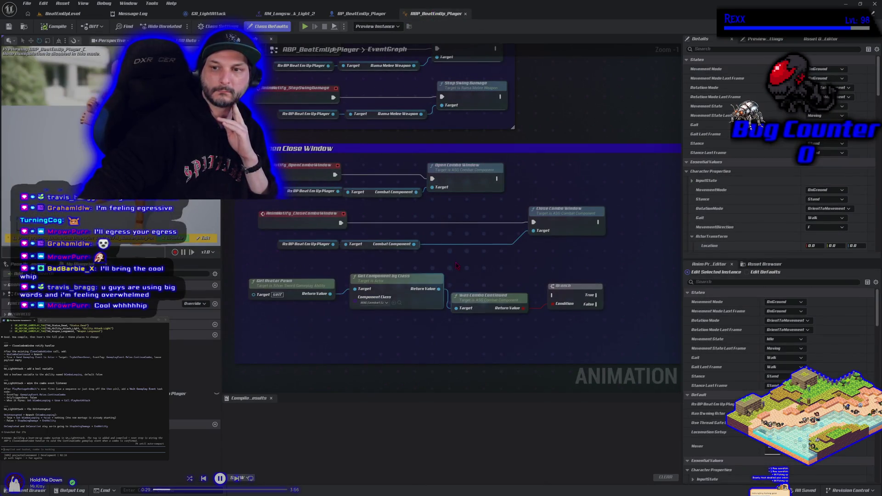
scroll(458, 268, up, 1)
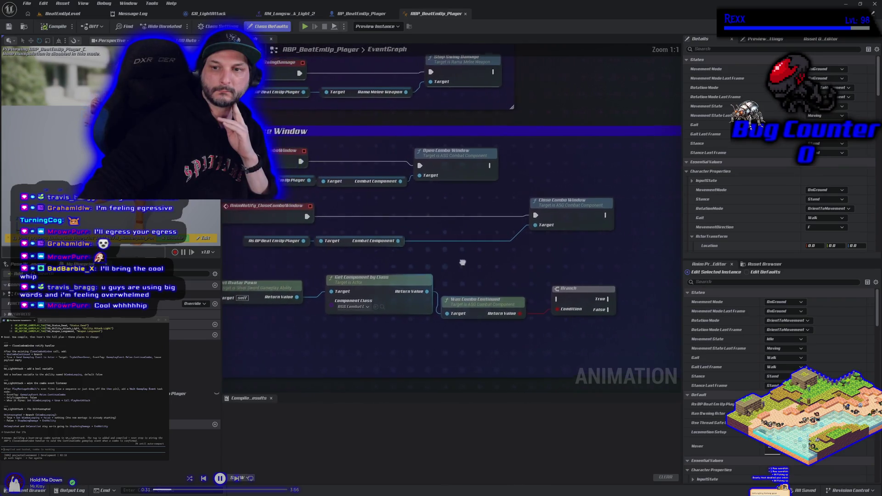
Connect Was Combo Continued to the Branch condition and break Close Combo Window's execution link.
mouse_move(603, 218)
mouse_down()
mouse_move(518, 216)
mouse_move(572, 215)
mouse_up()
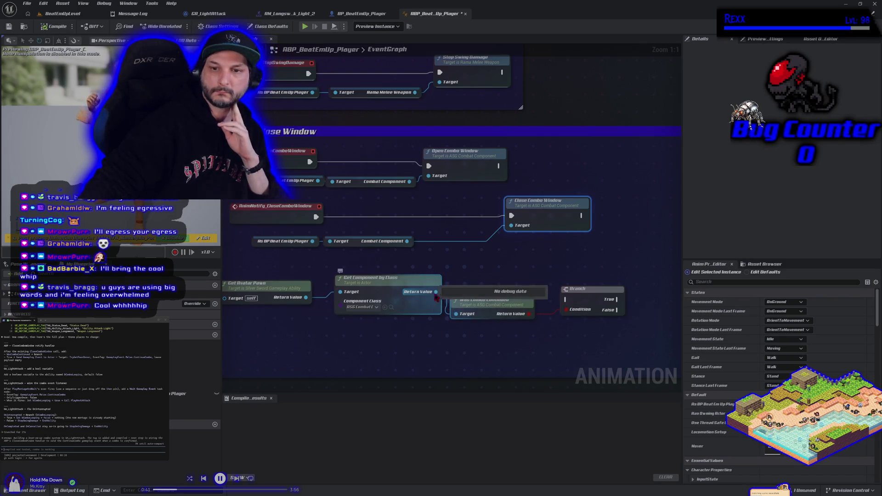
drag(551, 319, 567, 310)
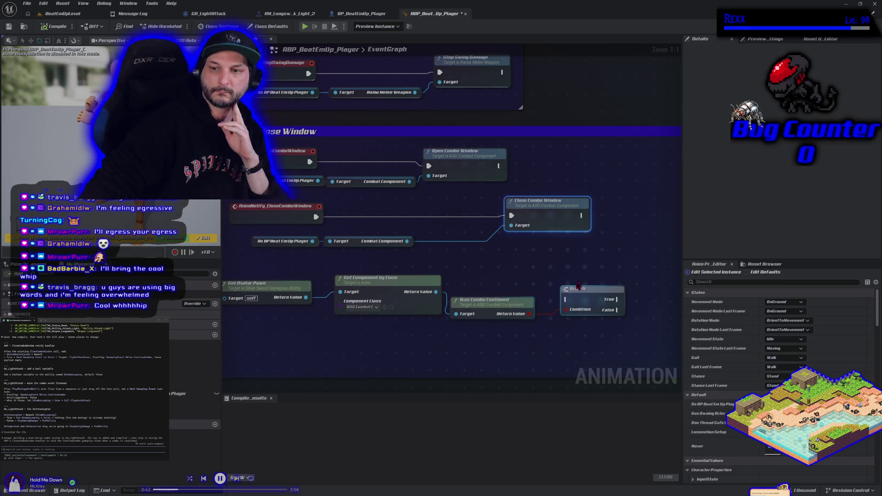
right_click(511, 216)
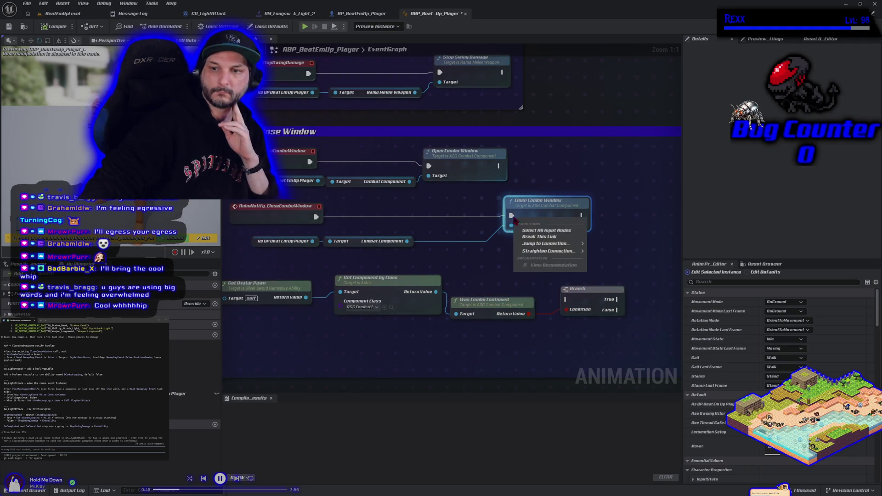
click(533, 229)
Raise the Branch beside the close-combo notify, wire them, and place Close Combo Window next to it.
mouse_move(530, 216)
mouse_down()
mouse_move(519, 277)
mouse_move(498, 272)
mouse_up()
mouse_move(585, 302)
mouse_down()
mouse_move(558, 239)
mouse_move(583, 229)
mouse_up()
mouse_move(316, 217)
mouse_down()
mouse_move(568, 229)
mouse_move(573, 215)
mouse_up()
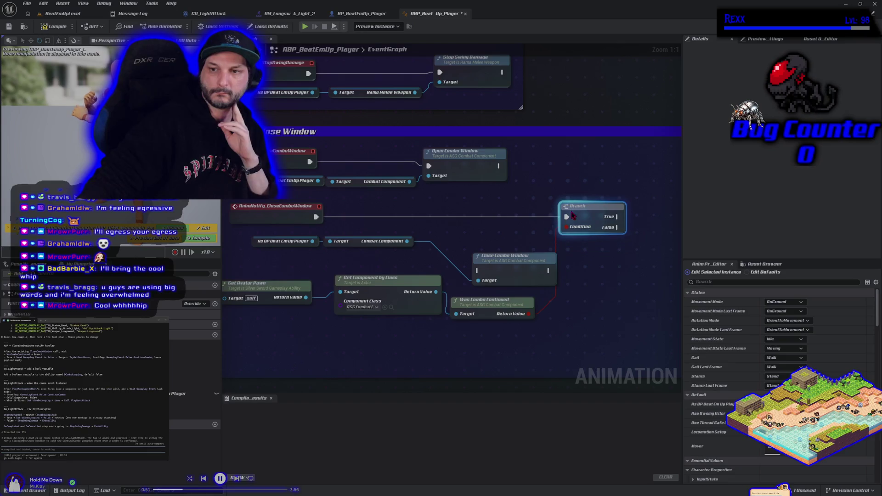
scroll(229, 280, down, 2)
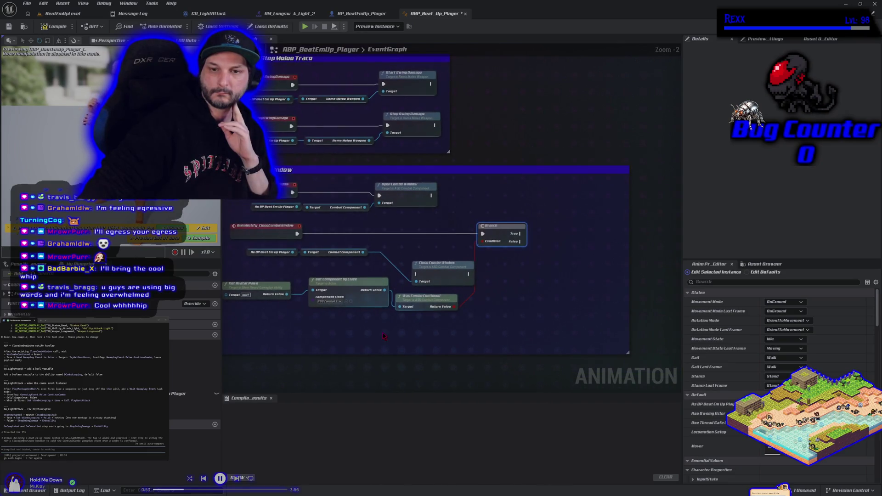
drag(439, 264, 573, 255)
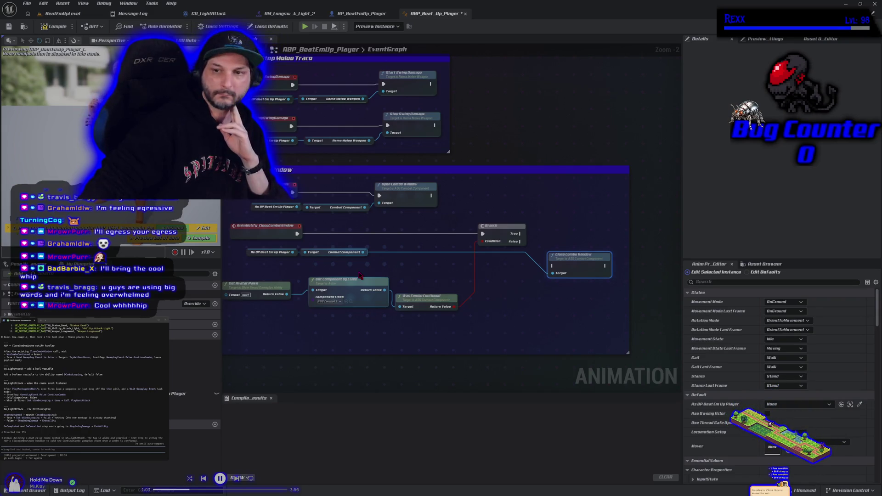
drag(520, 237, 536, 231)
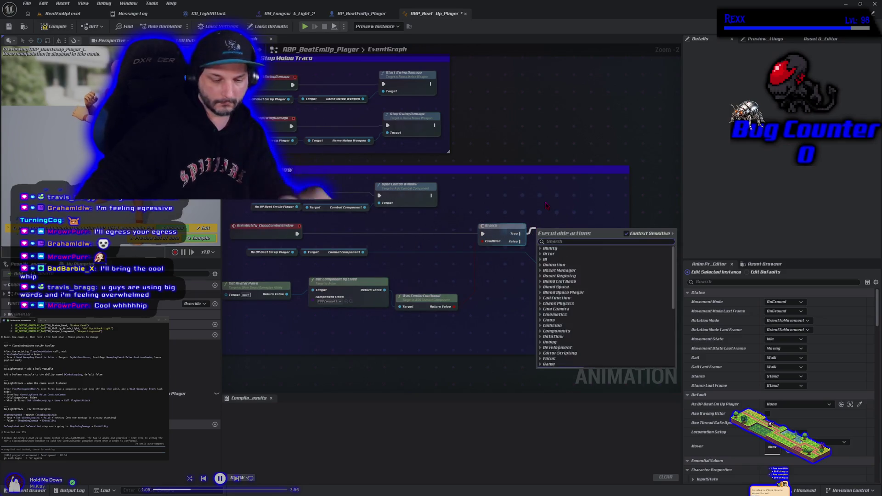
Add a Send Gameplay Event to Actor node with Event Tag GameplayEvent.Melee.ContinueCombo.
text(send gamepl)
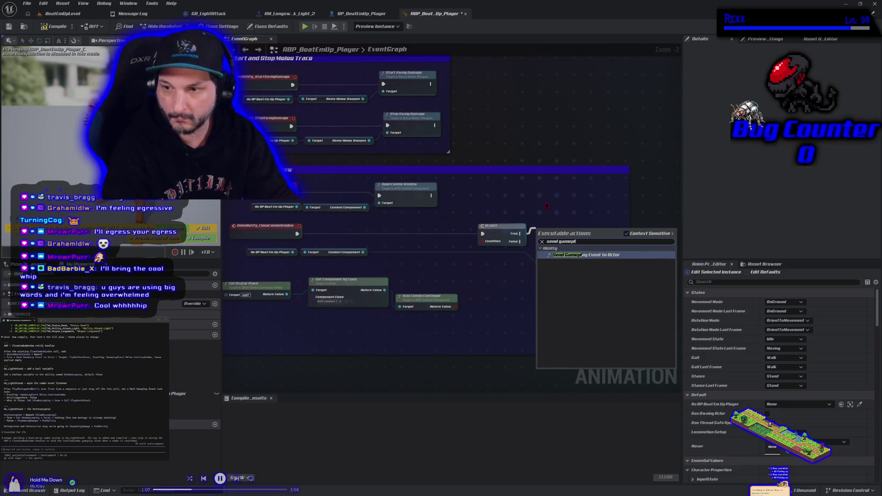
key(Return)
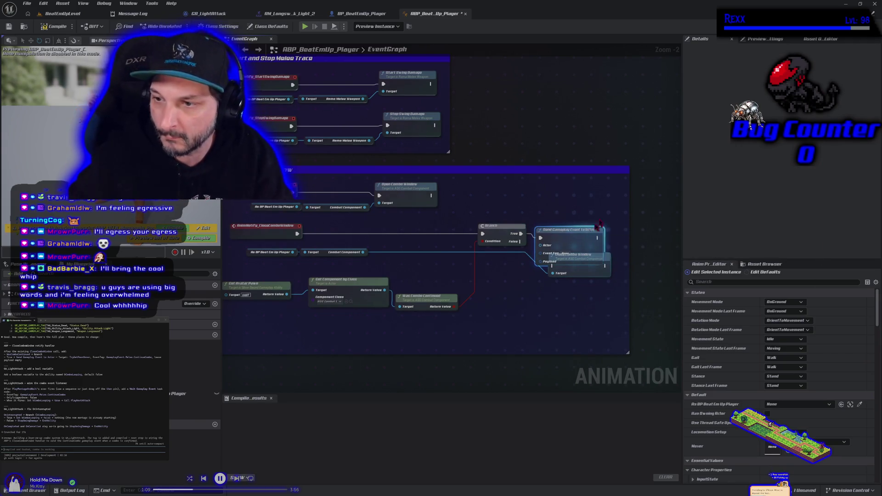
drag(593, 229, 605, 192)
click(579, 217)
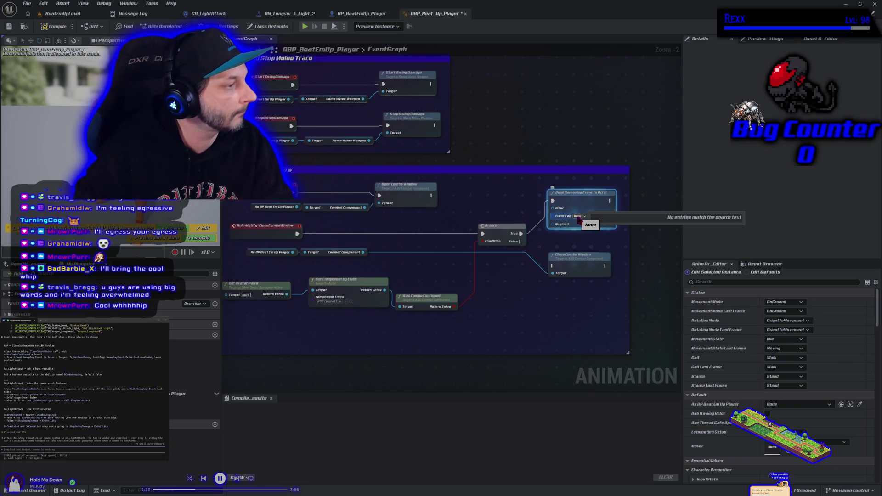
click(579, 219)
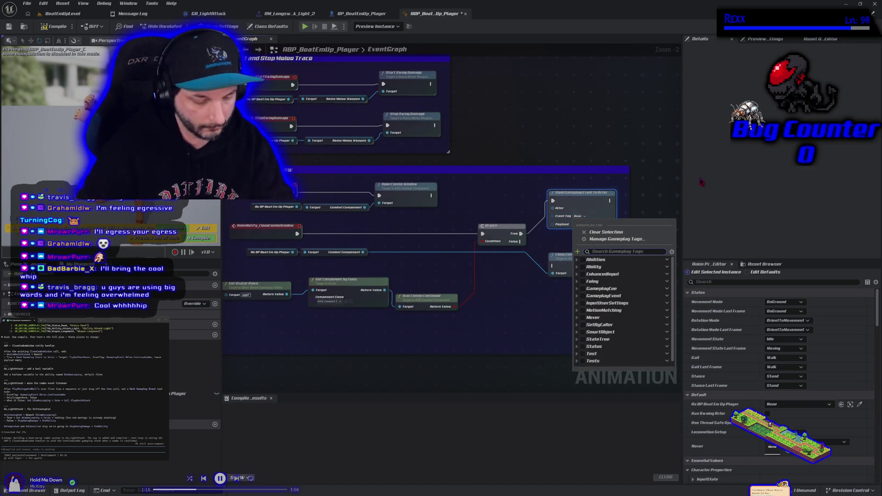
text(contin)
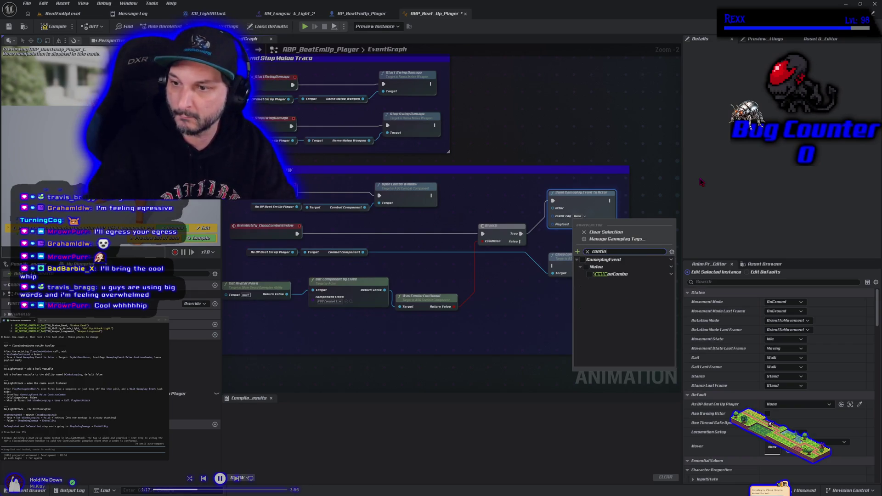
click(590, 274)
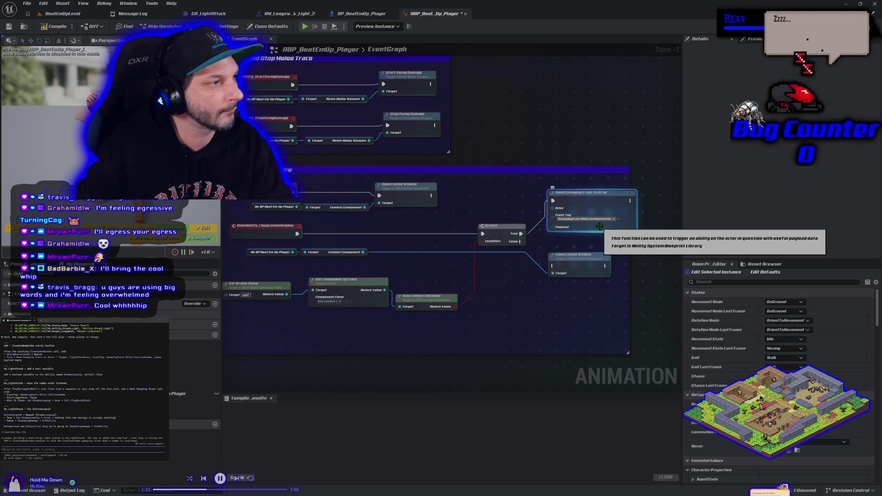
Feed a Try Get Pawn Owner node into the event's Actor input.
drag(558, 211, 528, 196)
text(try get pawn)
key(Return)
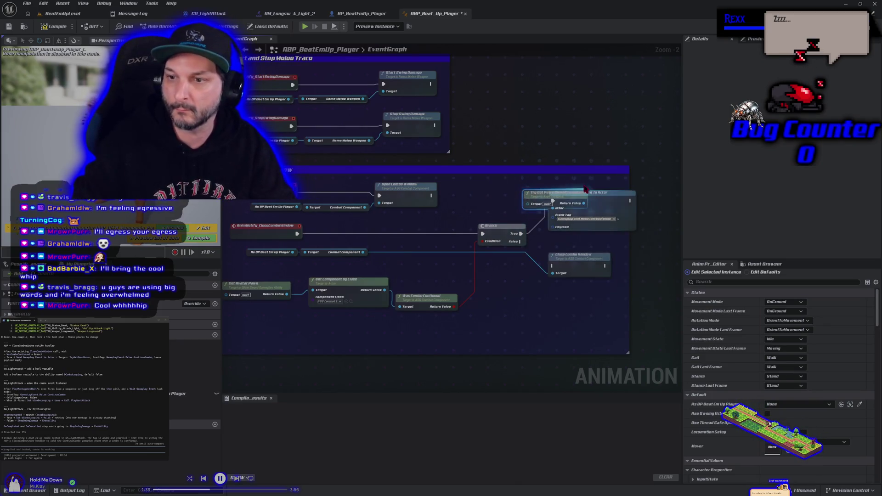
drag(530, 192, 479, 199)
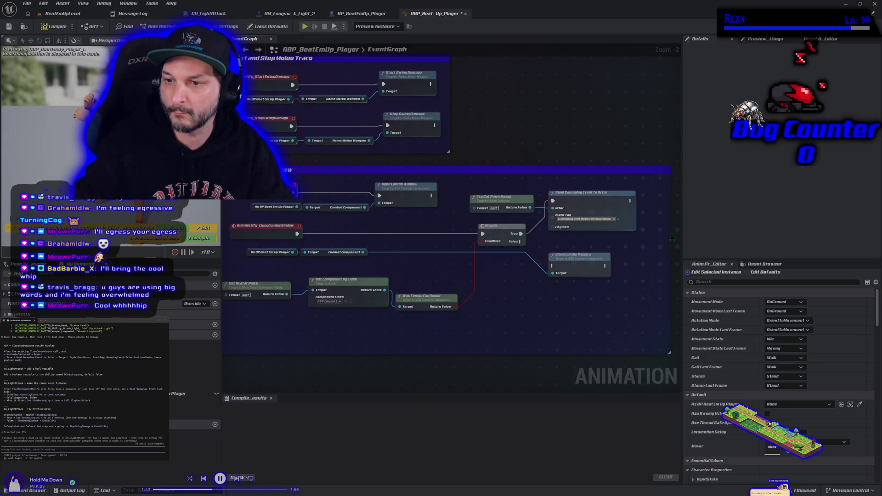
drag(583, 305, 575, 270)
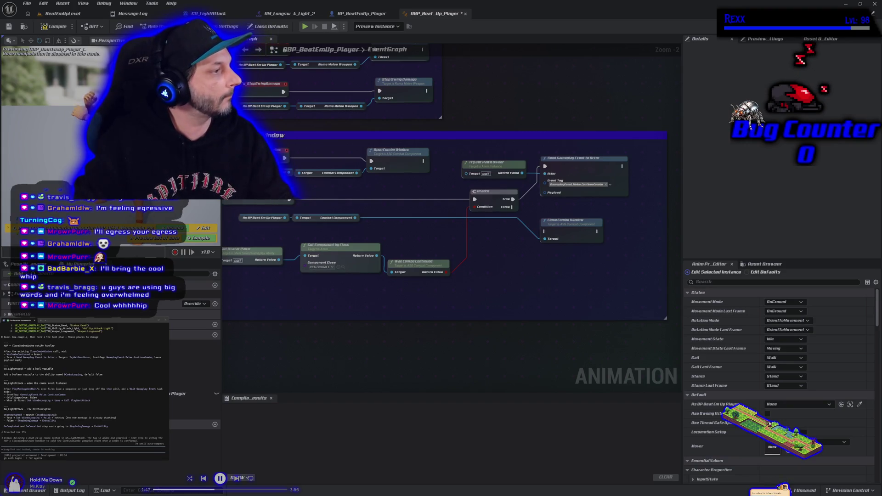
Compile the animation blueprint and search for a node for Get Avatar Pawn's Target.
click(46, 27)
drag(379, 191, 427, 193)
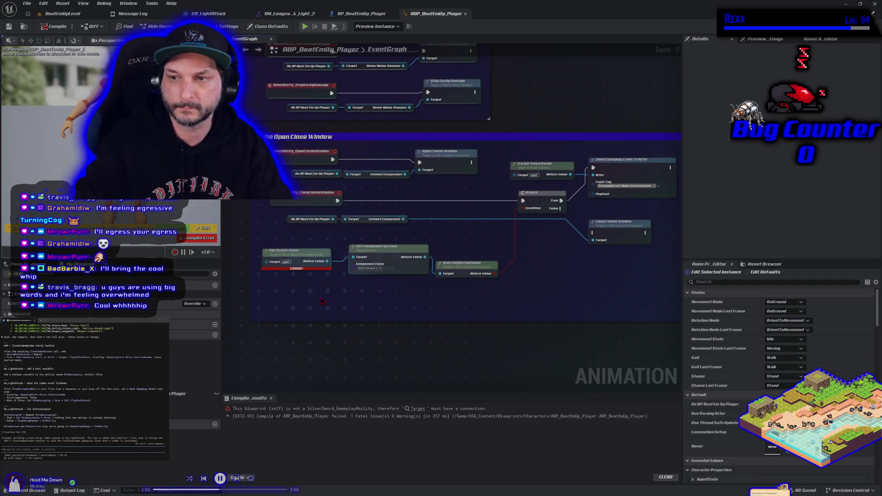
drag(322, 301, 352, 282)
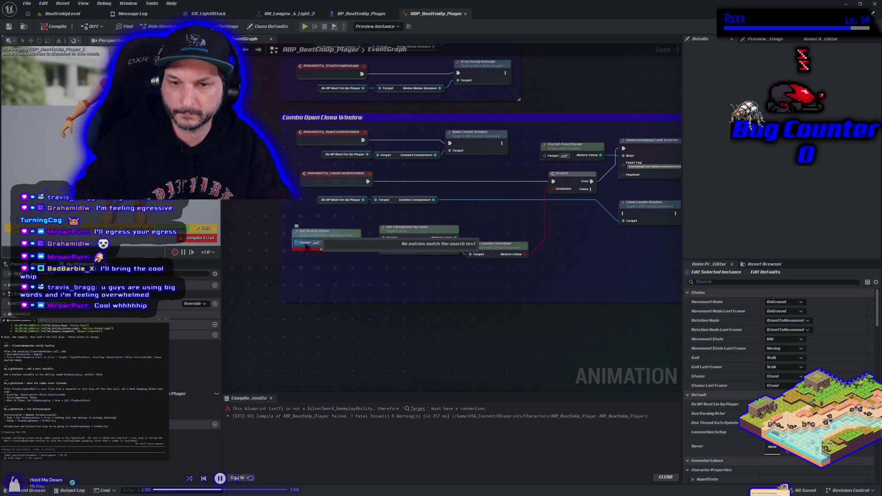
key(Escape)
Try wiring a pasted Try Get Pawn Owner into Get Avatar Pawn's Target, then delete it.
drag(339, 271, 316, 239)
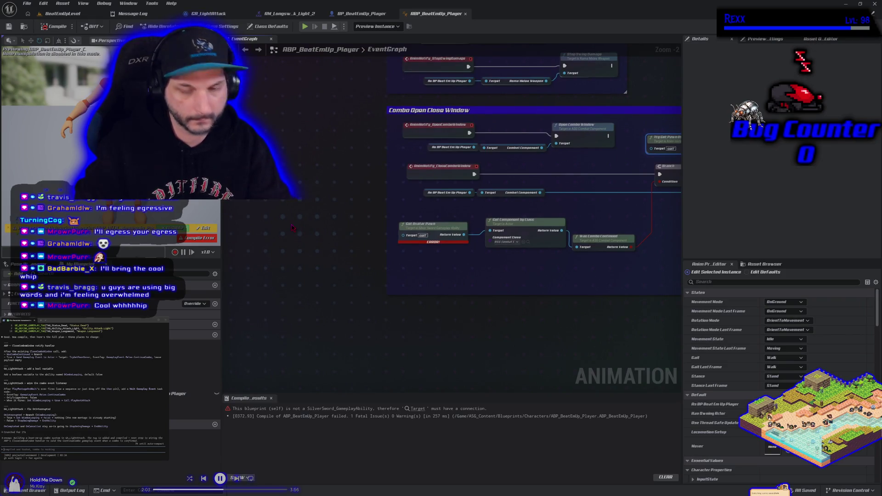
key(ctrl+v)
drag(351, 239, 432, 255)
key(Escape)
mouse_move(351, 236)
mouse_down()
mouse_move(443, 243)
mouse_move(404, 239)
mouse_up()
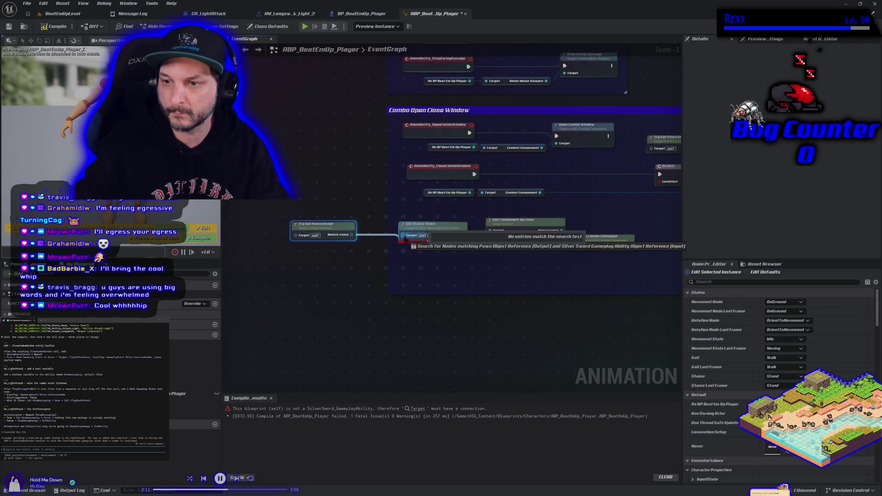
drag(405, 239, 384, 266)
key(Escape)
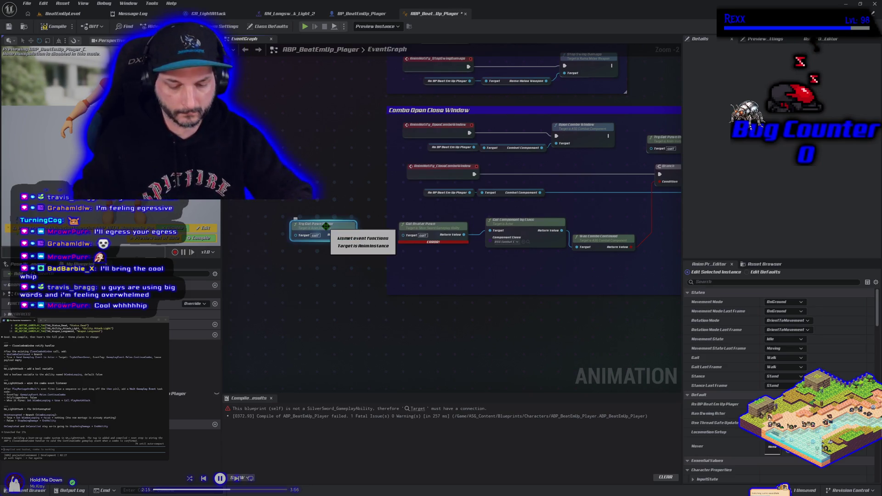
click(328, 228)
key(Delete)
Place a BP Beat Em Up Player getter beside Get Avatar Pawn.
drag(193, 394, 250, 327)
mouse_move(261, 297)
mouse_down()
mouse_move(257, 237)
mouse_move(417, 240)
mouse_move(322, 239)
mouse_up()
text(get)
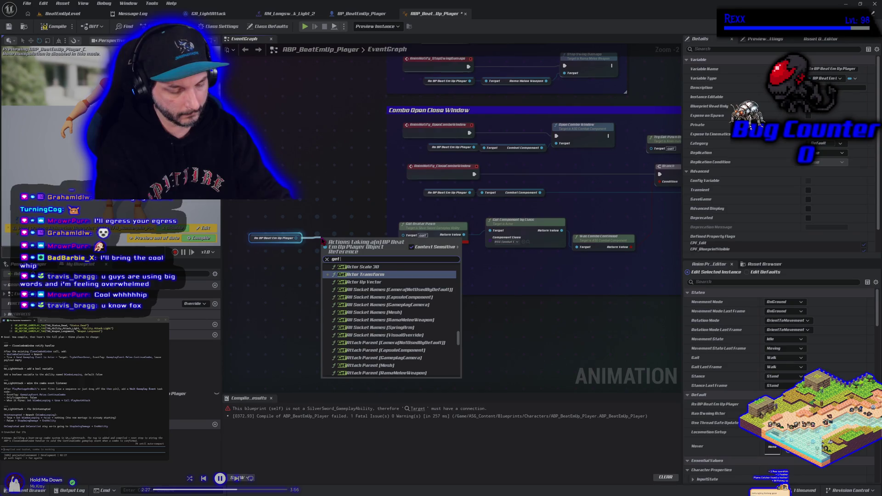
text( a)
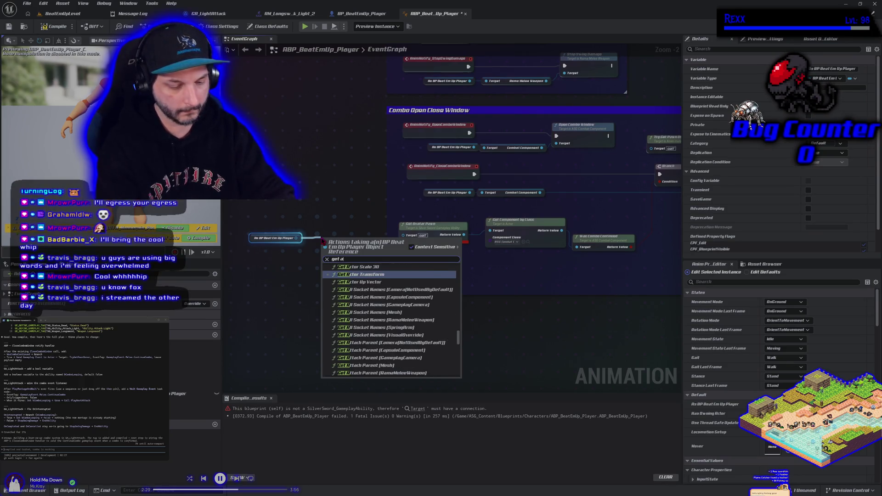
text(bility)
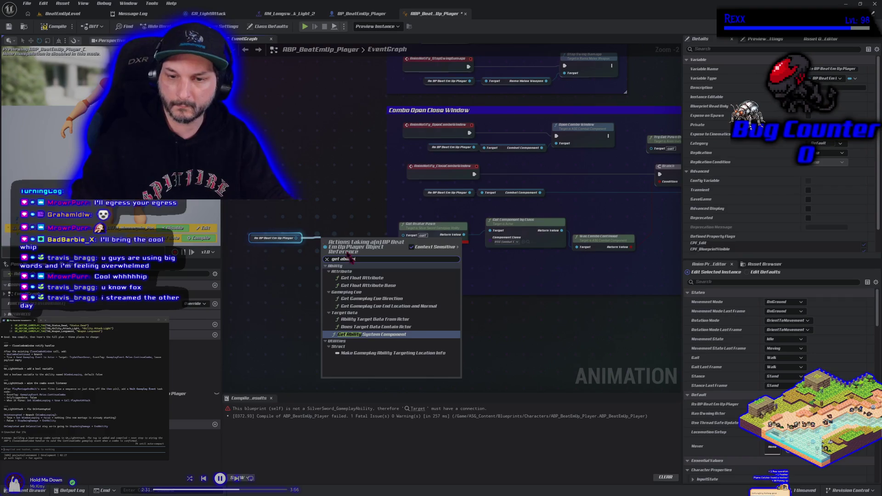
click(372, 335)
drag(382, 245, 407, 239)
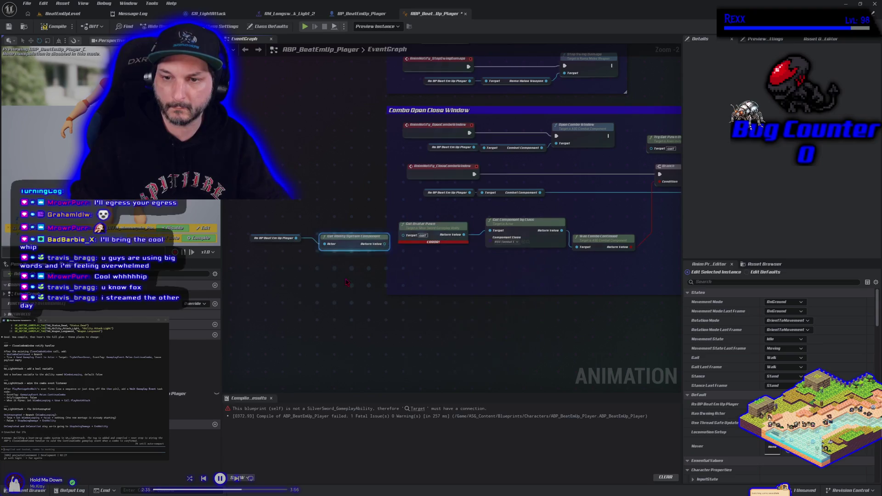
drag(248, 230, 331, 262)
scroll(331, 262, down, 3)
drag(295, 236, 309, 291)
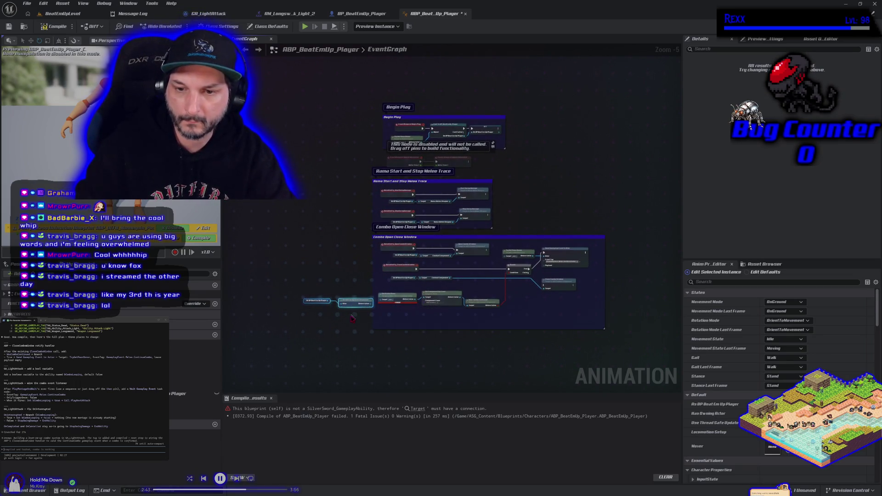
scroll(352, 312, up, 1)
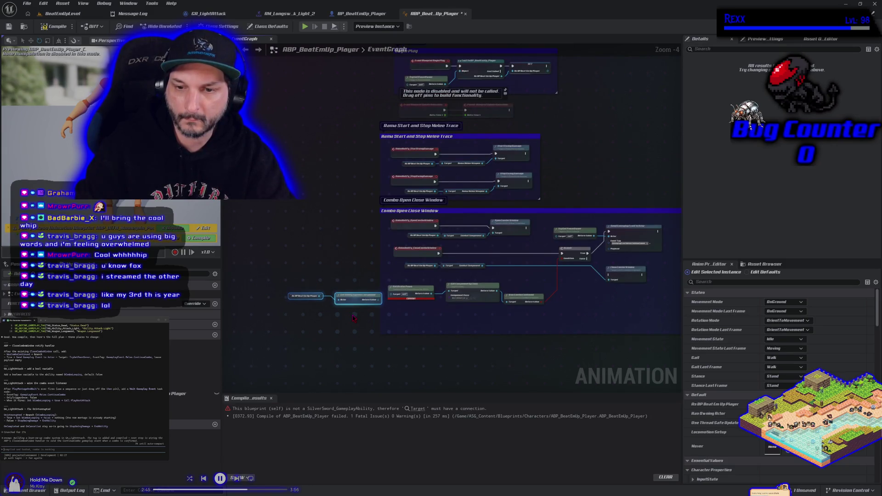
mouse_move(352, 301)
mouse_down()
mouse_move(299, 299)
mouse_move(311, 296)
mouse_up()
key(Delete)
text(get)
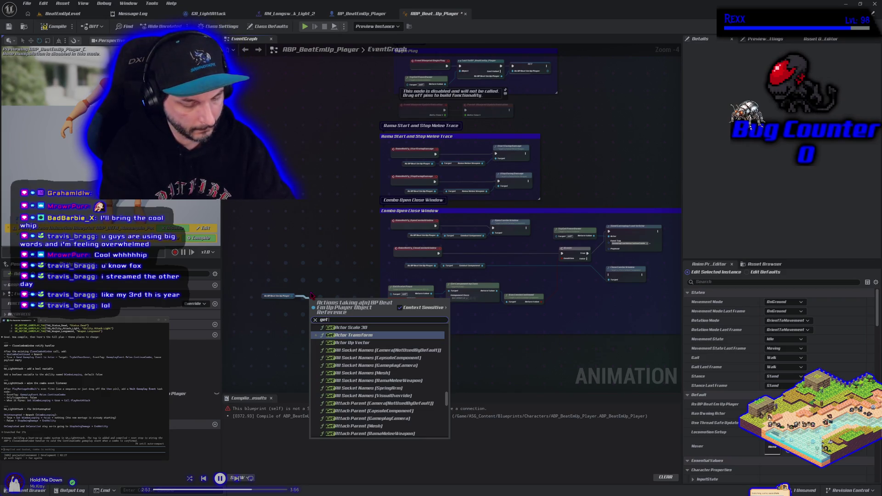
text( component)
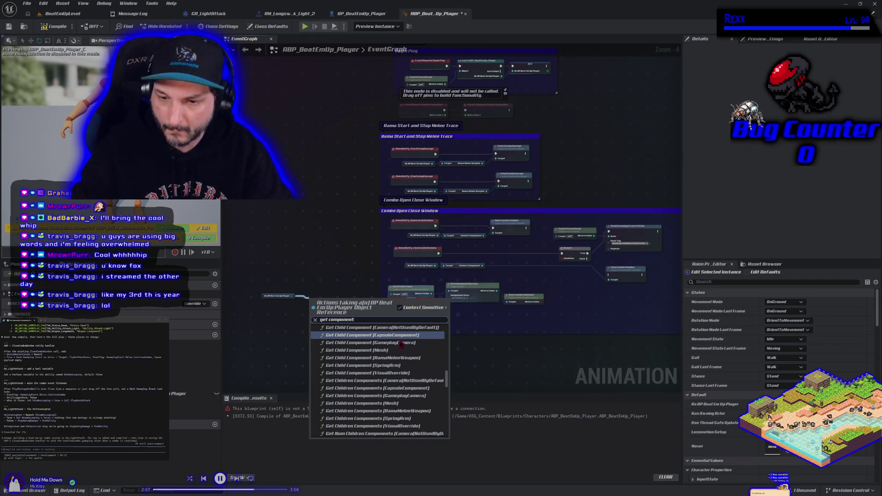
scroll(406, 376, down, 2)
scroll(405, 376, down, 4)
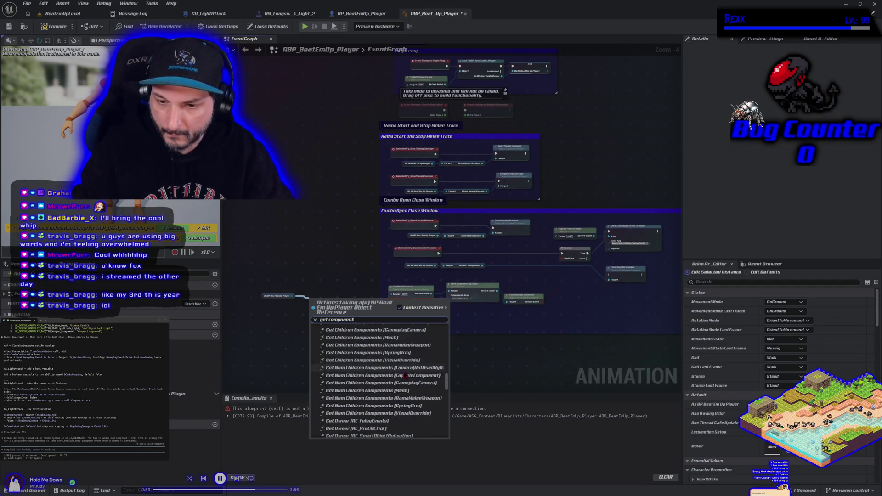
key(Escape)
click(374, 14)
scroll(55, 135, down, 2)
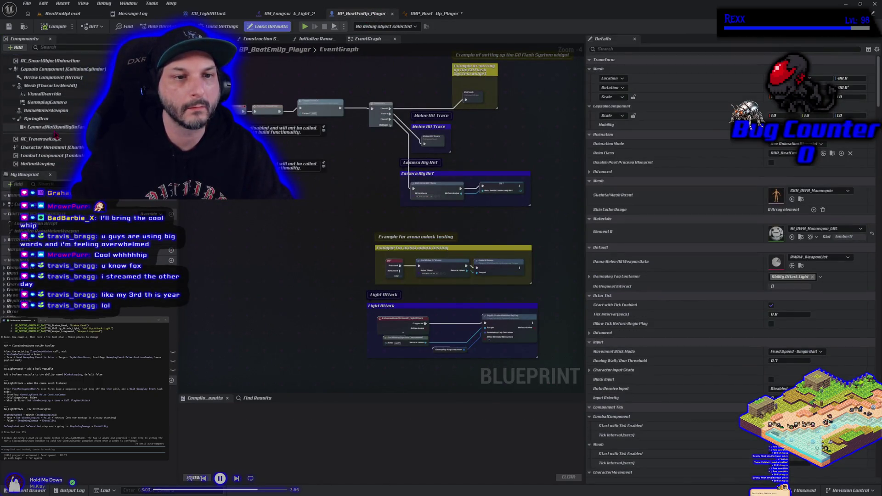
click(48, 156)
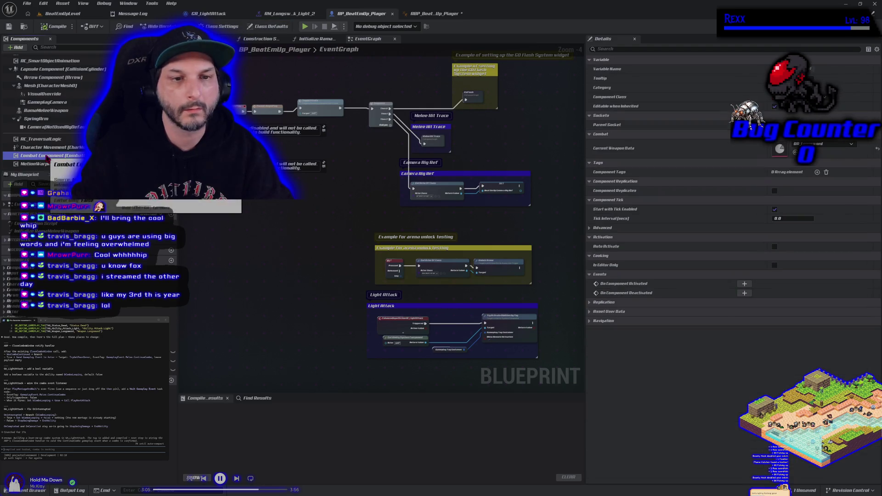
click(427, 14)
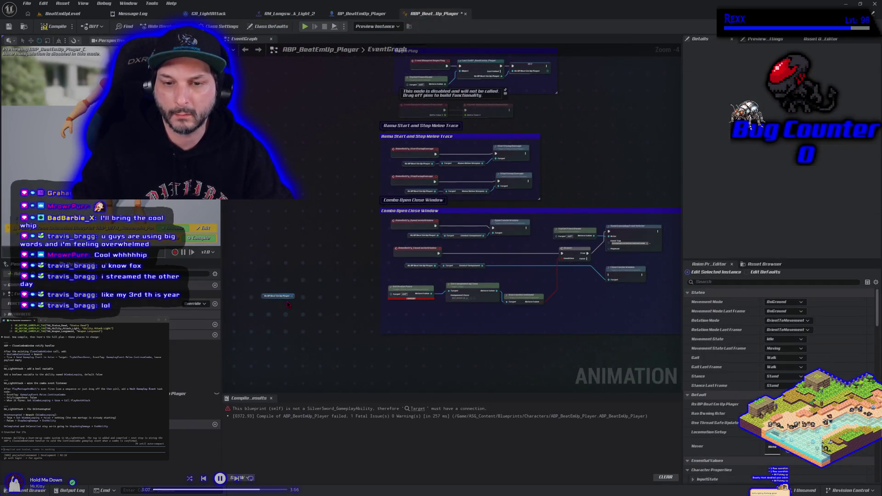
Add a Get Player State node off the player reference, then delete it.
scroll(299, 290, up, 3)
drag(297, 289, 313, 286)
text(ge)
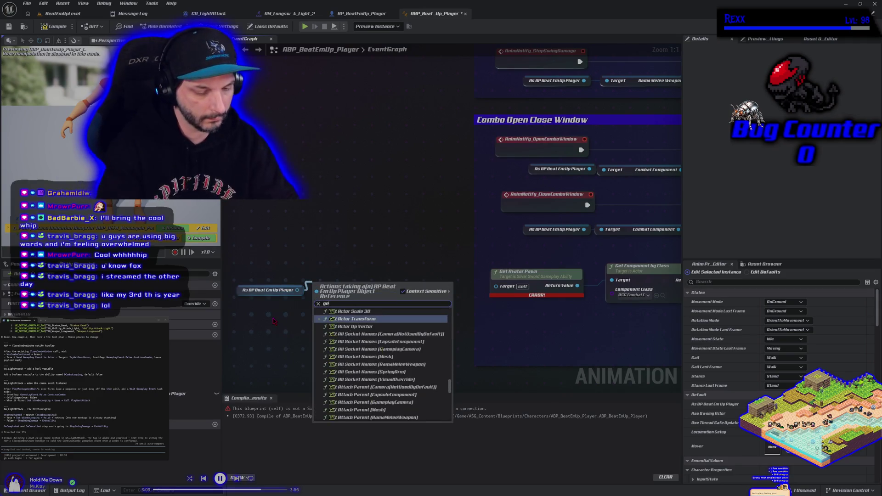
text(t player state)
key(Return)
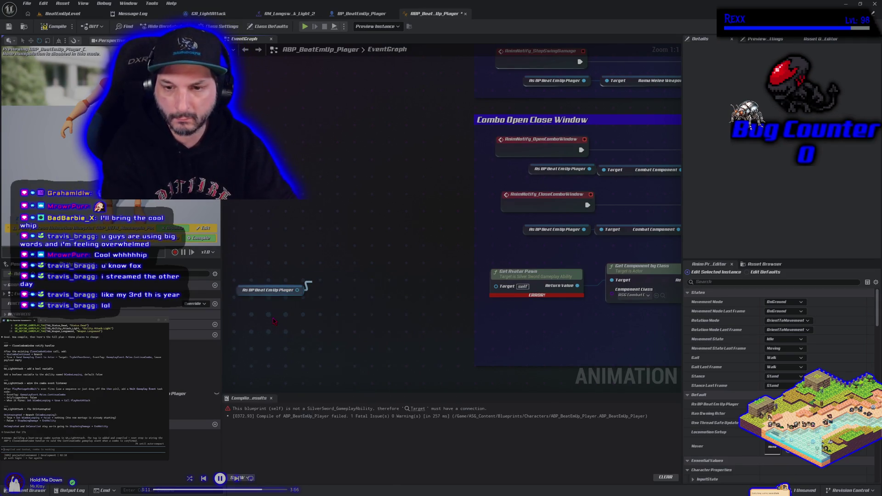
drag(378, 285, 388, 308)
text(get)
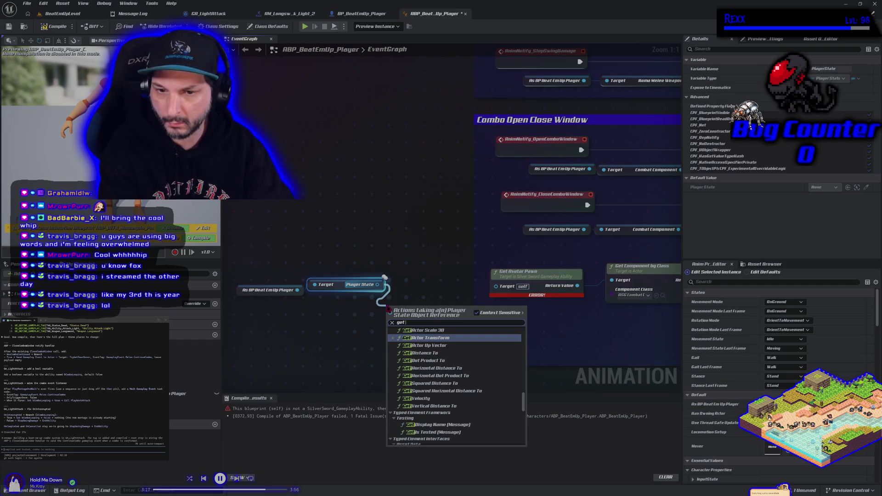
click(342, 285)
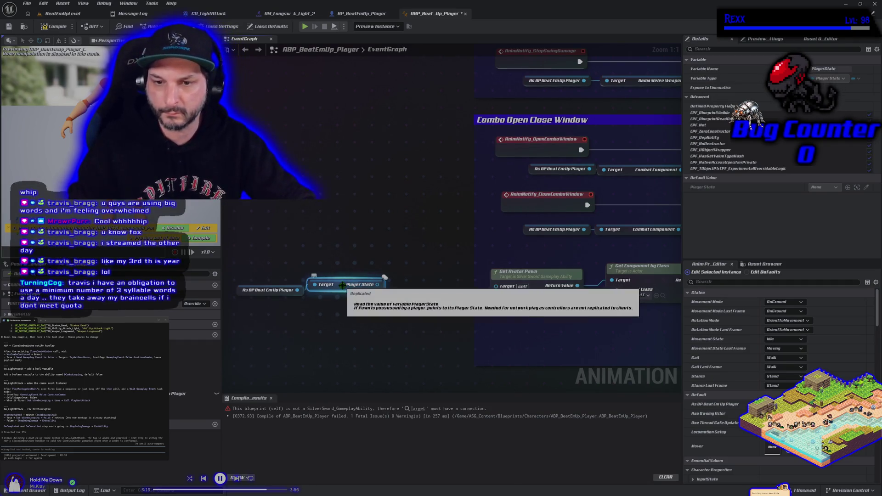
key(Delete)
Wire the player cast into Get Component by Class's Target and delete Get Avatar Pawn.
drag(272, 290, 526, 247)
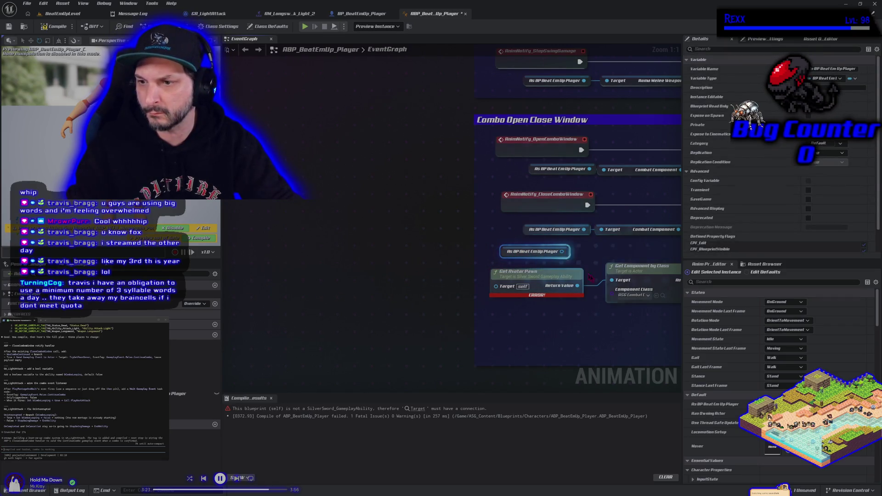
mouse_move(562, 251)
mouse_down()
mouse_move(607, 286)
mouse_move(611, 280)
mouse_up()
click(552, 285)
key(Delete)
drag(504, 247, 522, 273)
drag(521, 312, 287, 271)
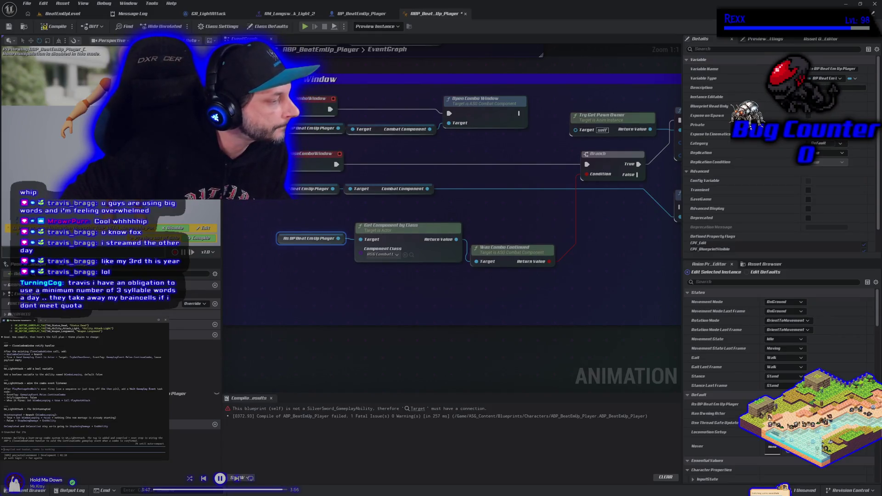
click(205, 13)
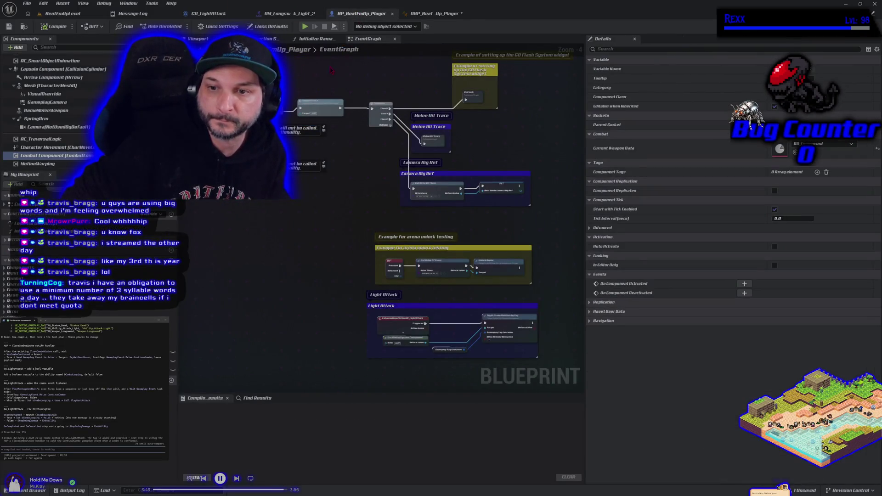
click(432, 13)
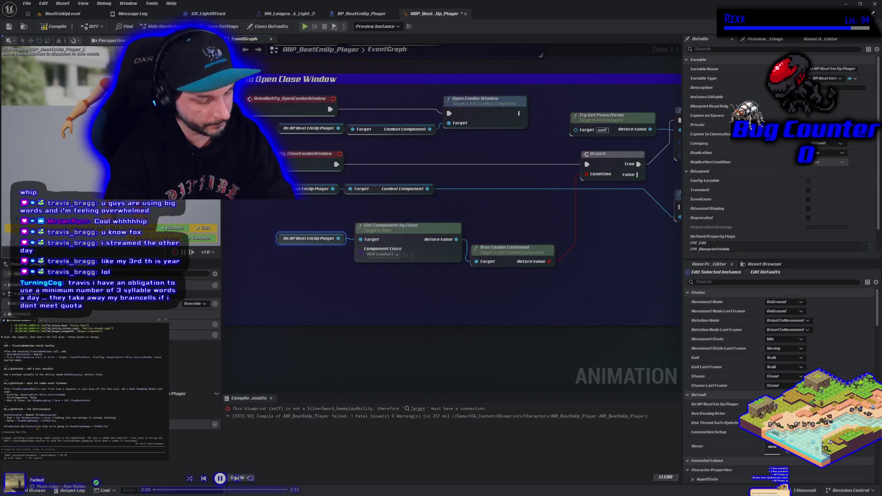
text(WasComboContinued branch what goes on fal)
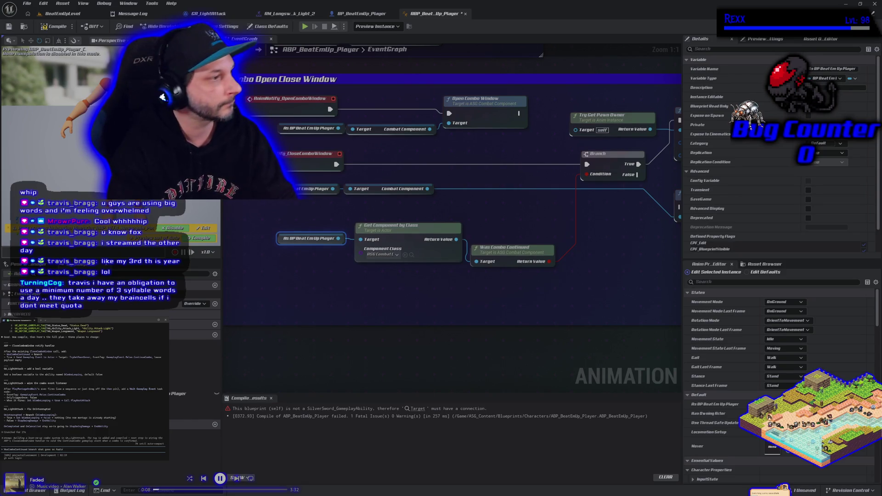
text(se? when do we call)
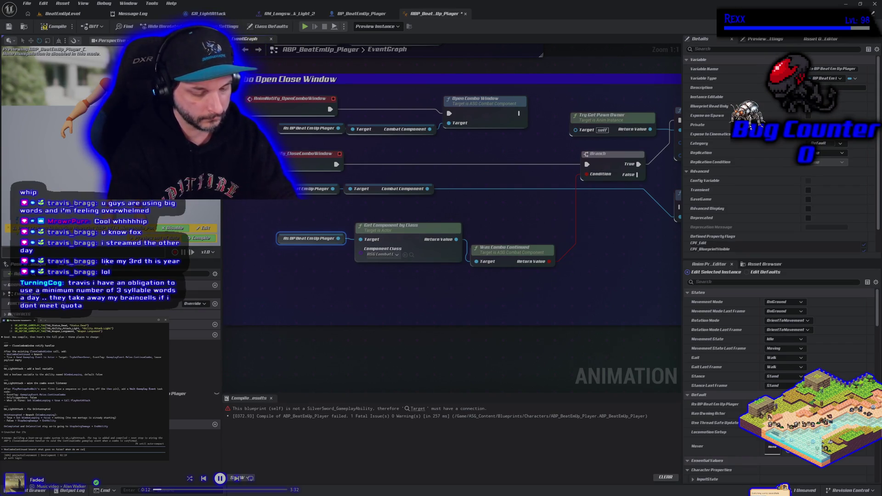
text(ctual ab)
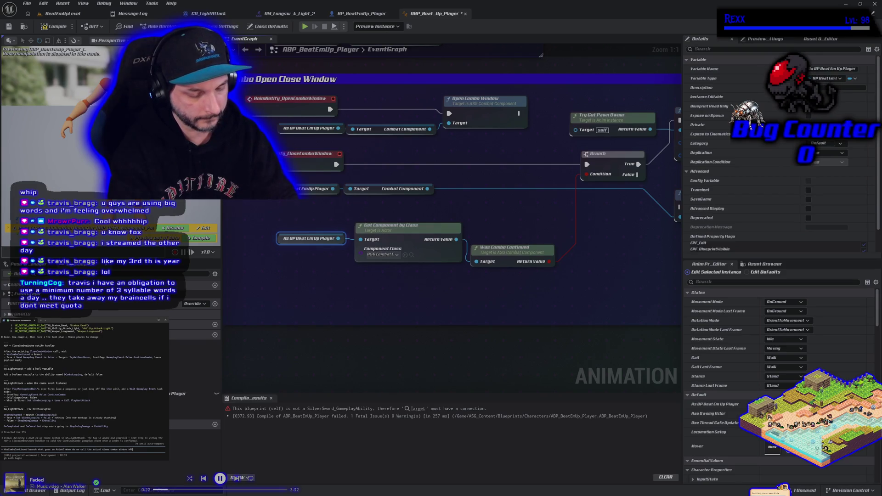
text(y event)
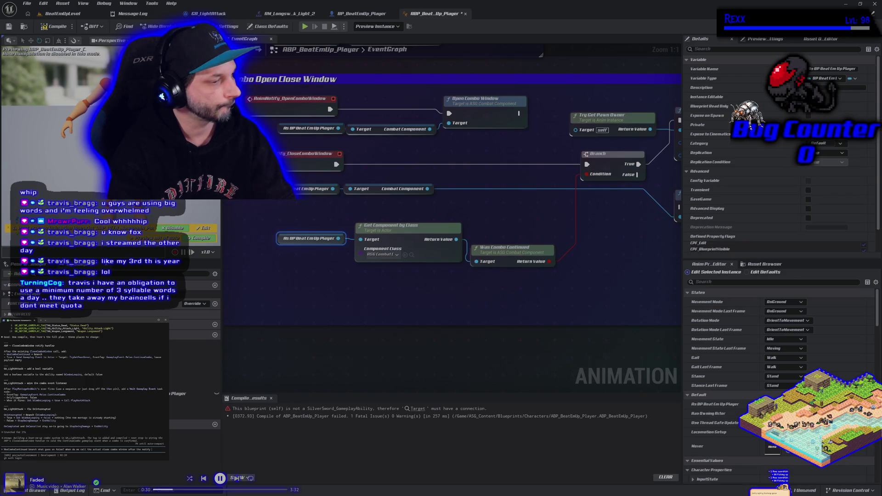
text(ass.)
text(ecombowindow)
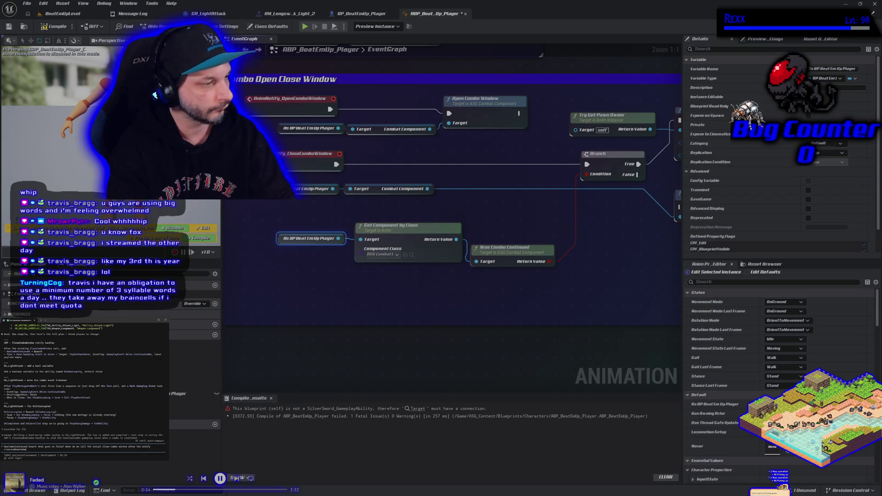
key(Return)
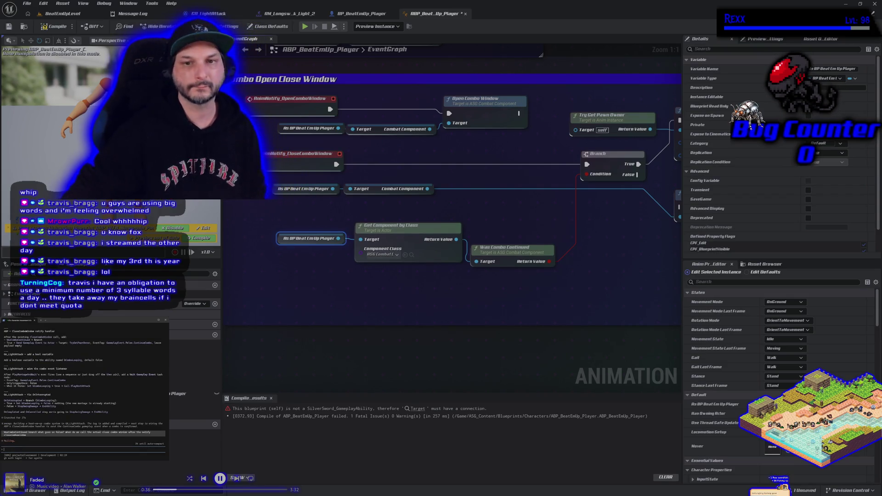
click(44, 29)
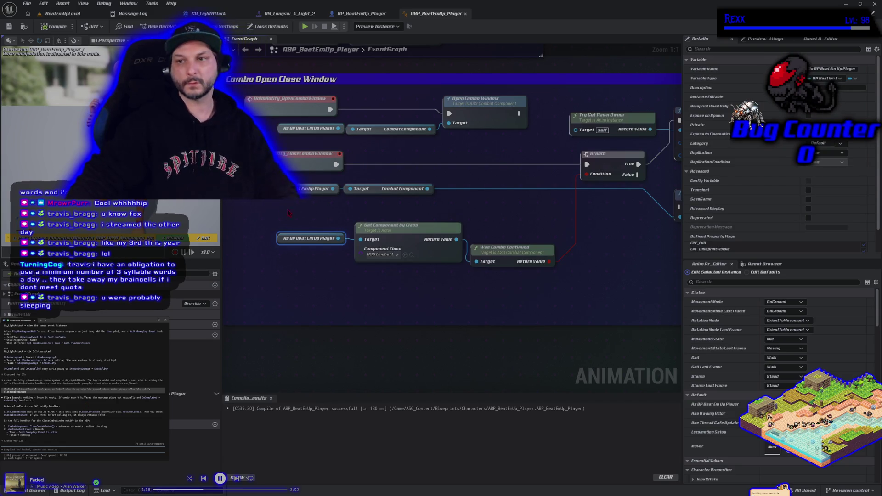
Drag Close Combo Window toward the Branch, right after the close-combo notify.
mouse_move(583, 237)
mouse_down()
mouse_move(502, 236)
mouse_move(377, 191)
mouse_up()
Place Close Combo Window before the Branch, wire its exec into it, then compile and save.
mouse_move(257, 199)
mouse_down()
mouse_move(329, 210)
mouse_move(442, 200)
mouse_up()
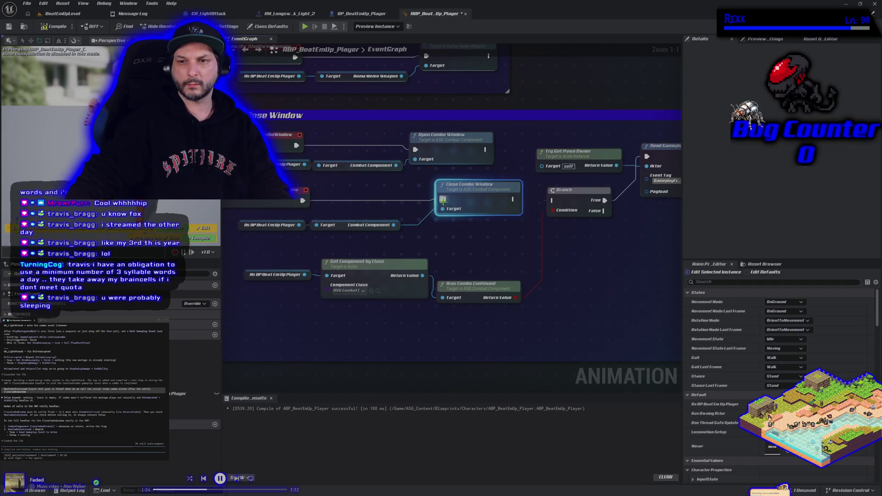
drag(513, 199, 554, 201)
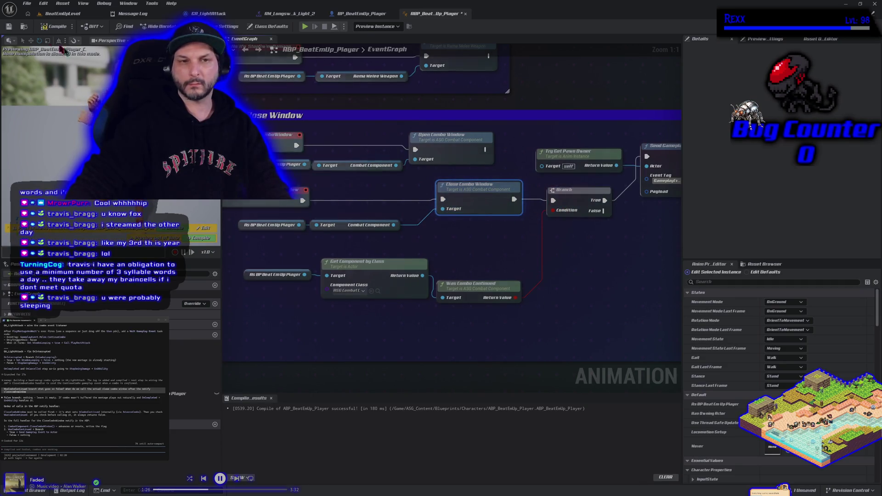
click(48, 28)
click(8, 26)
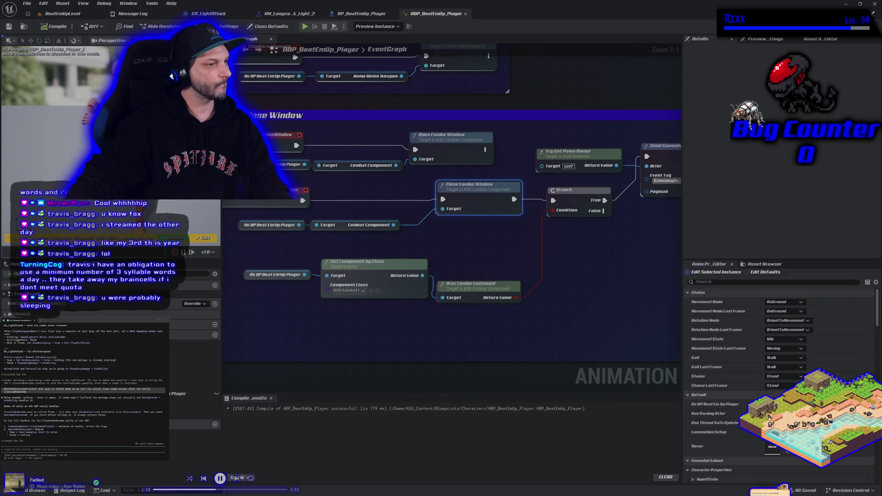
Paste notes into the assistant prompt and pan across the graph.
key(ctrl+v)
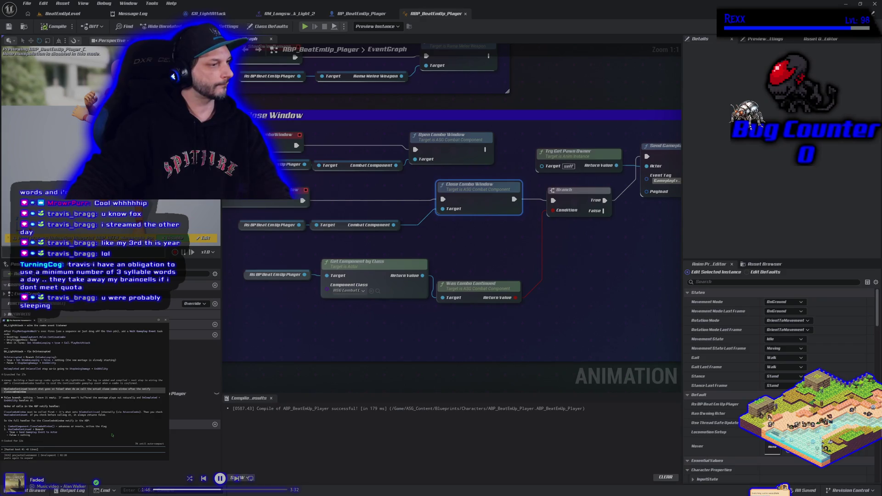
mouse_move(578, 280)
mouse_down()
mouse_move(477, 286)
mouse_move(583, 288)
mouse_move(536, 288)
mouse_up()
scroll(584, 287, down, 1)
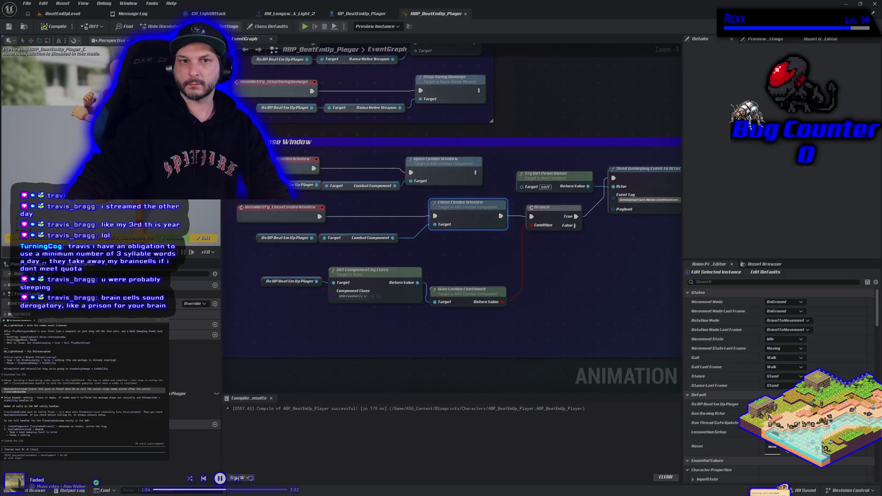
click(209, 13)
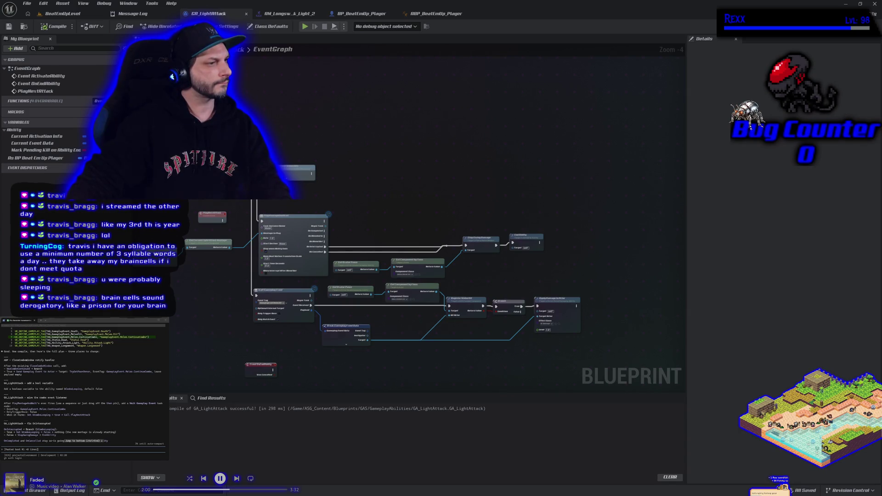
Create the Boolean variable bComboLooping in the ability's Variables list, then compile and save.
drag(202, 309, 271, 294)
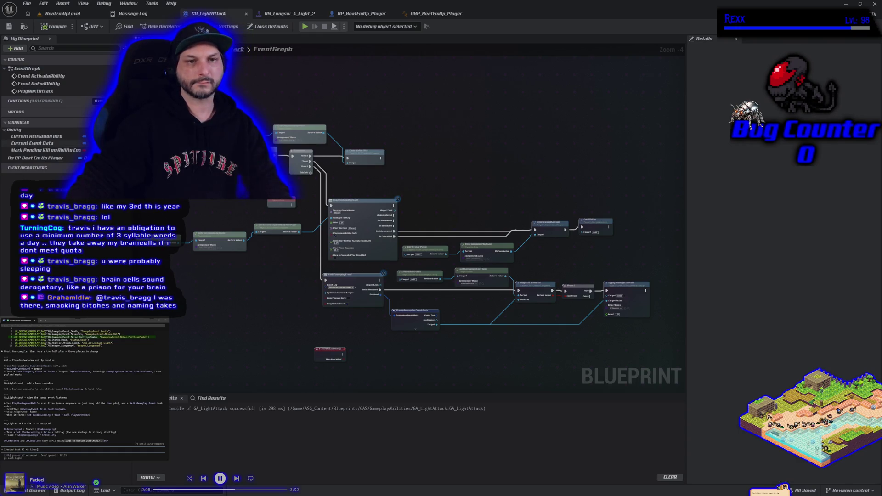
click(114, 122)
text(bComb)
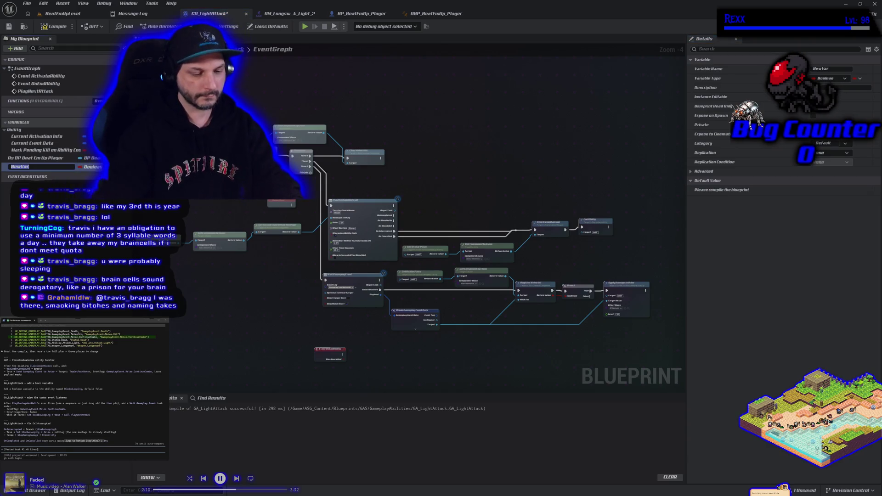
text(oL)
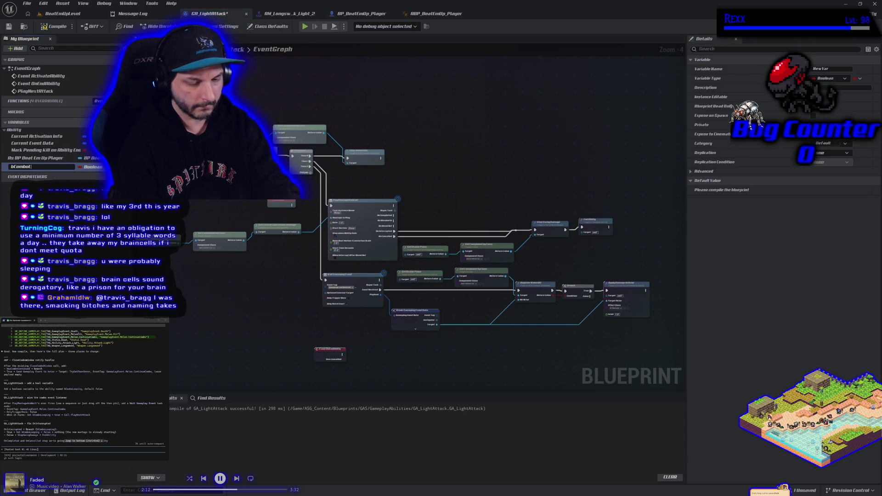
text(ooping)
key(Return)
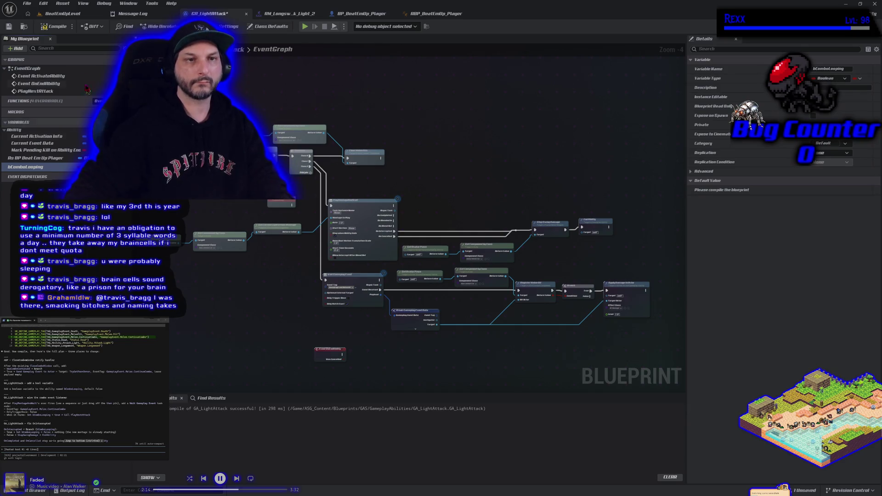
click(56, 25)
click(8, 27)
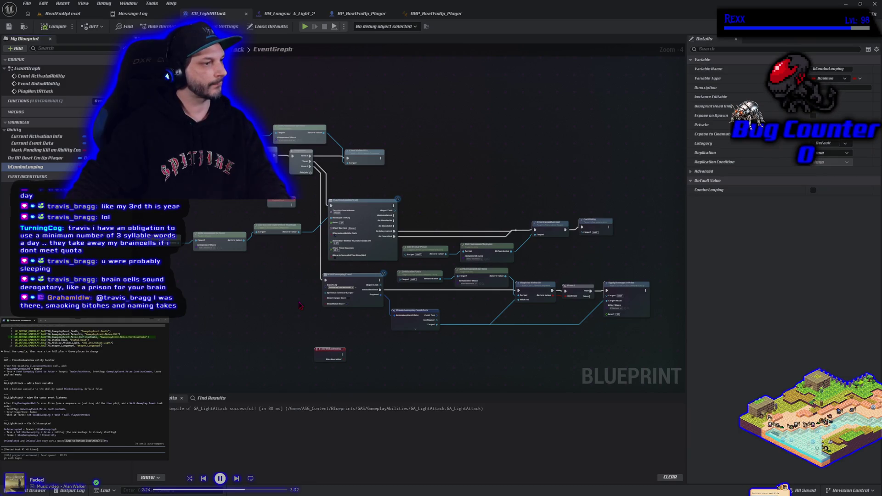
scroll(395, 232, up, 2)
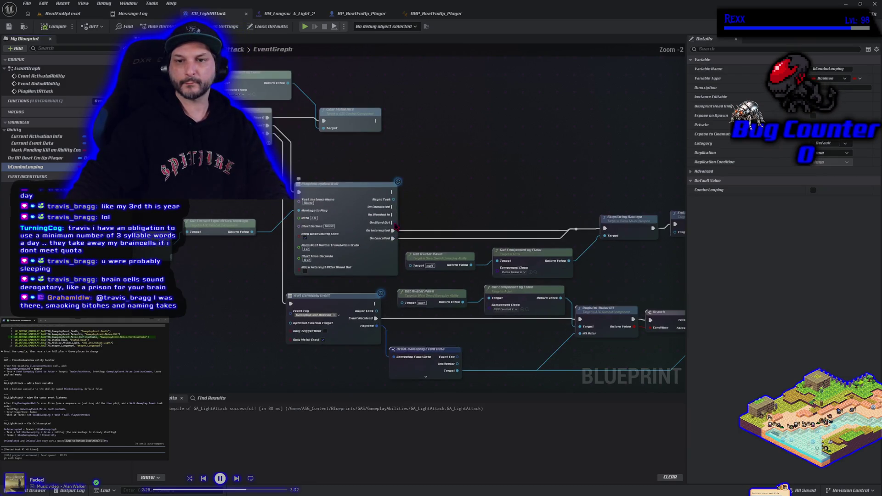
Route PlayMontageAndWait's On Completed through a reroute knot into Stop Swing Damage's exec input.
drag(393, 207, 596, 232)
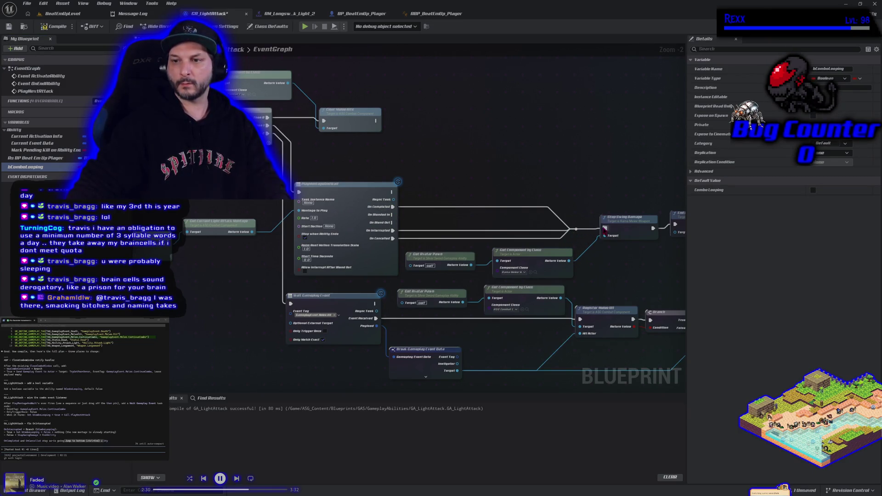
drag(575, 228, 551, 225)
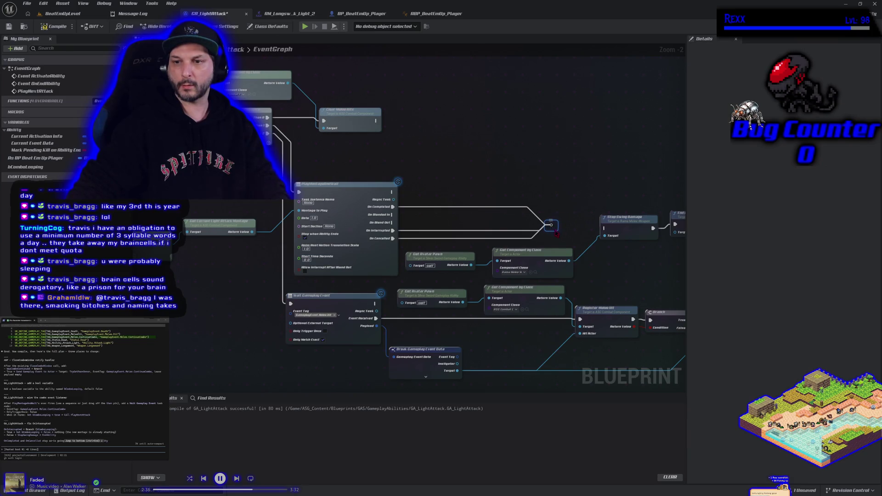
drag(552, 225, 605, 228)
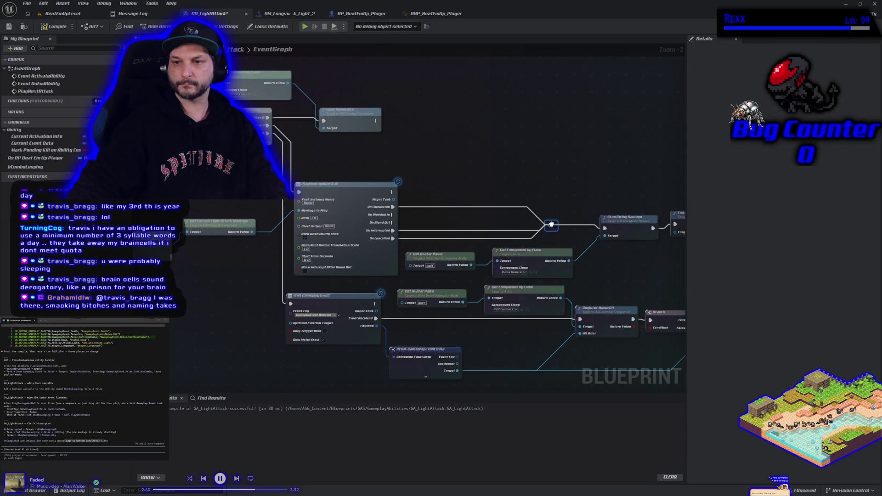
drag(552, 225, 547, 228)
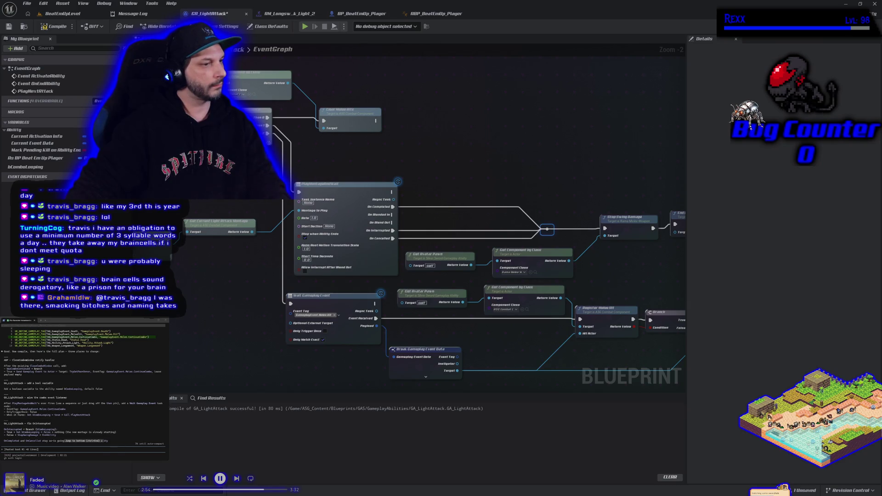
drag(391, 192, 433, 167)
Add a Wait Gameplay Event node with the GameplayEvent.Melee.ContinueCombo tag.
text(wait gameplay event)
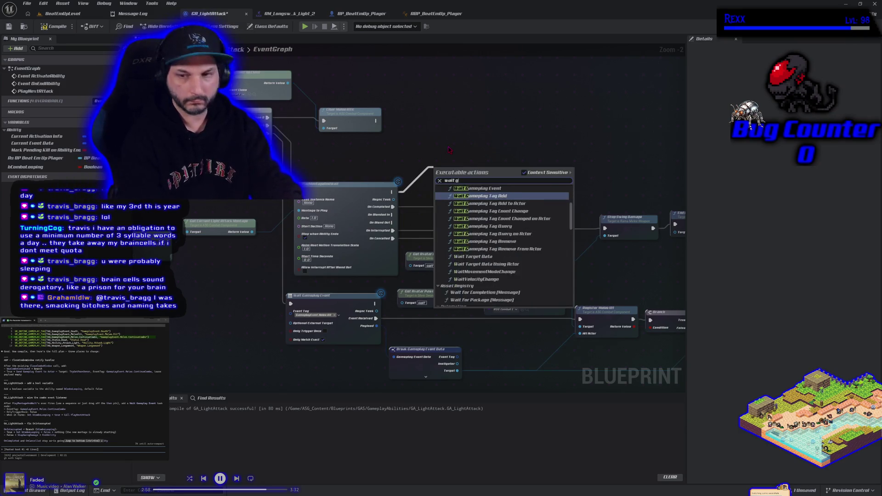
key(Return)
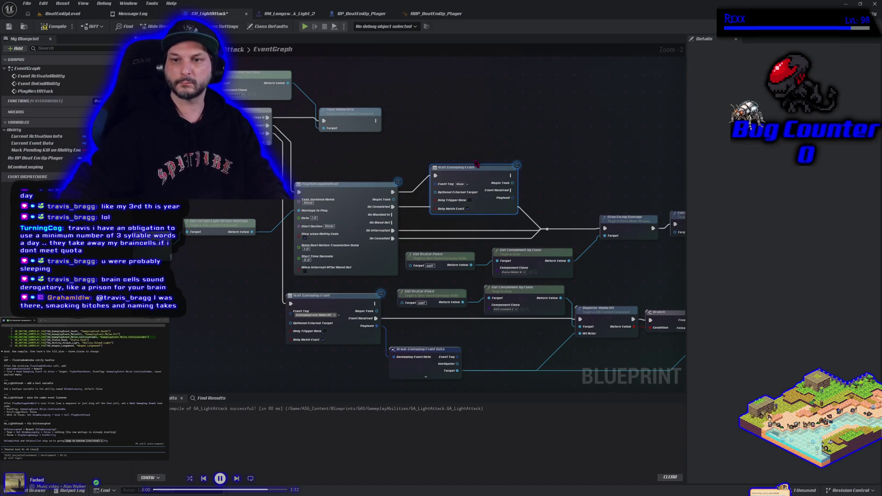
drag(462, 166, 462, 145)
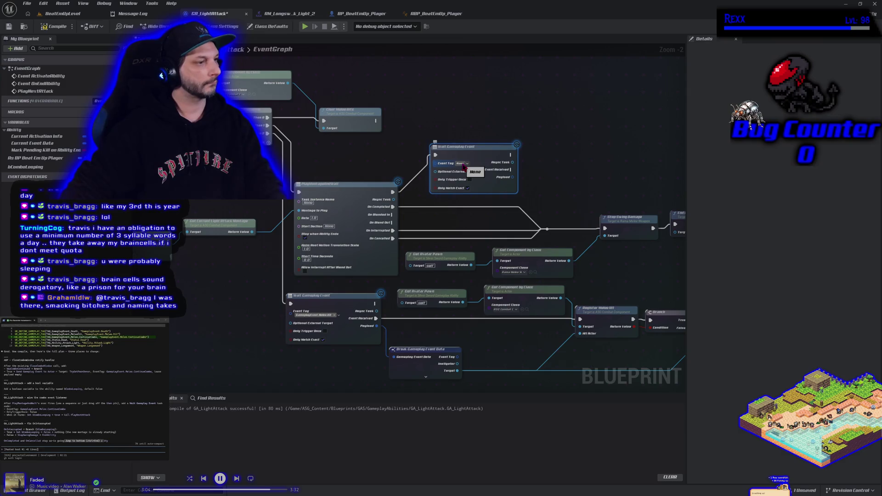
click(464, 165)
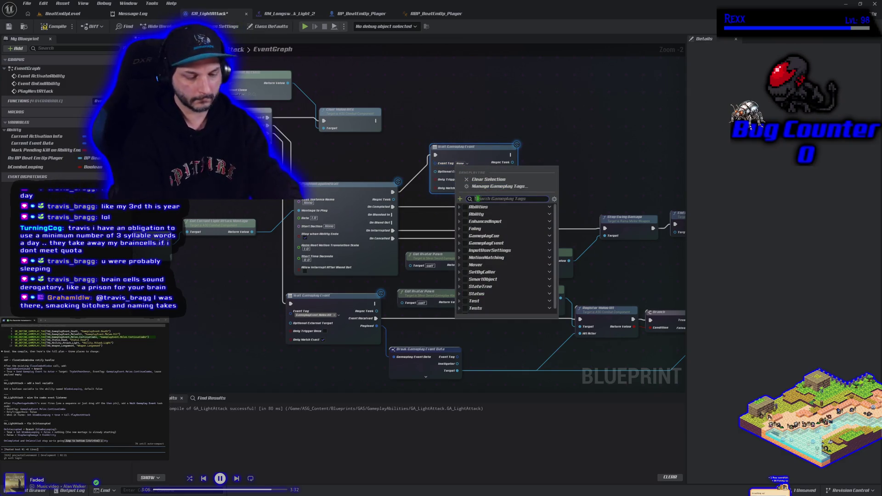
text(combo)
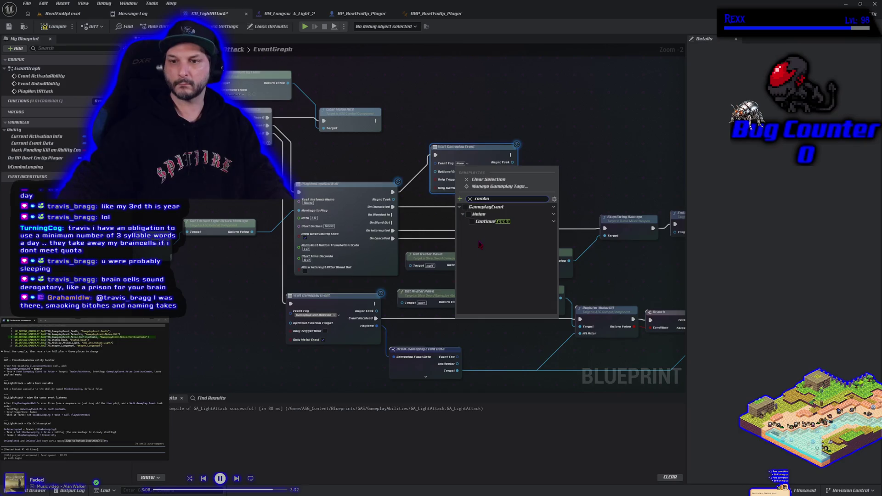
click(482, 222)
drag(465, 147, 478, 139)
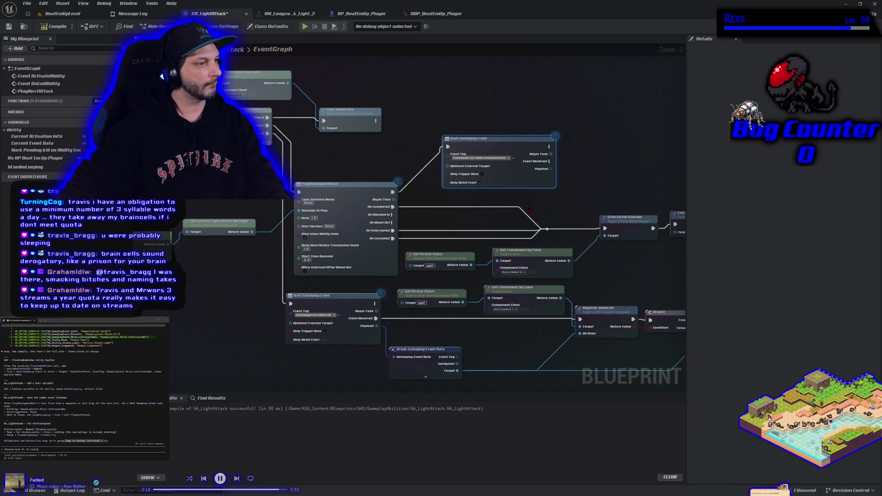
From Event Received, set bComboLooping and then call Play Next Attack.
scroll(533, 184, right, 1)
drag(537, 161, 570, 160)
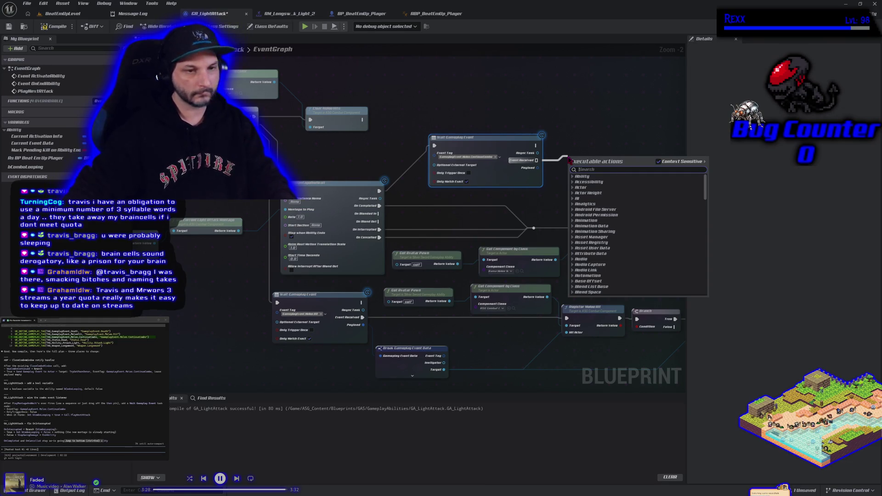
mouse_move(25, 167)
mouse_down()
mouse_move(510, 159)
mouse_move(592, 171)
mouse_up()
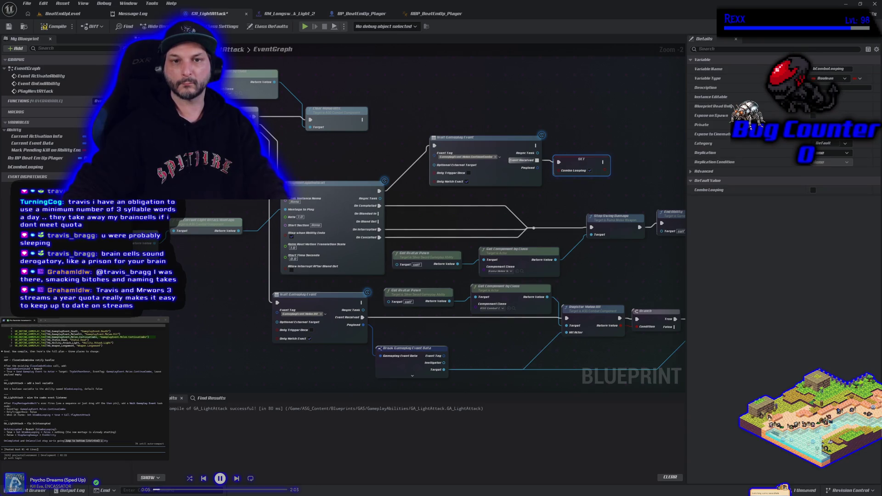
drag(35, 91, 647, 162)
Inspect the PlayNextAttack custom event definition, then return to its call.
double_click(646, 161)
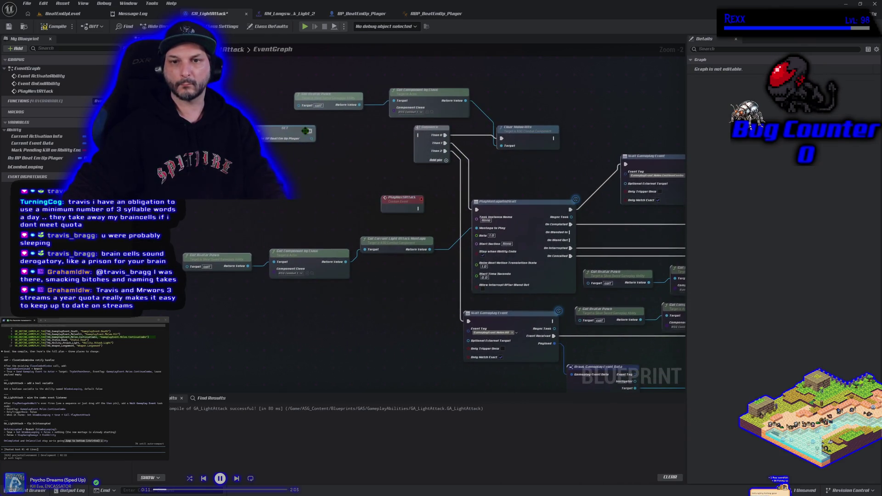
key(alt+Left)
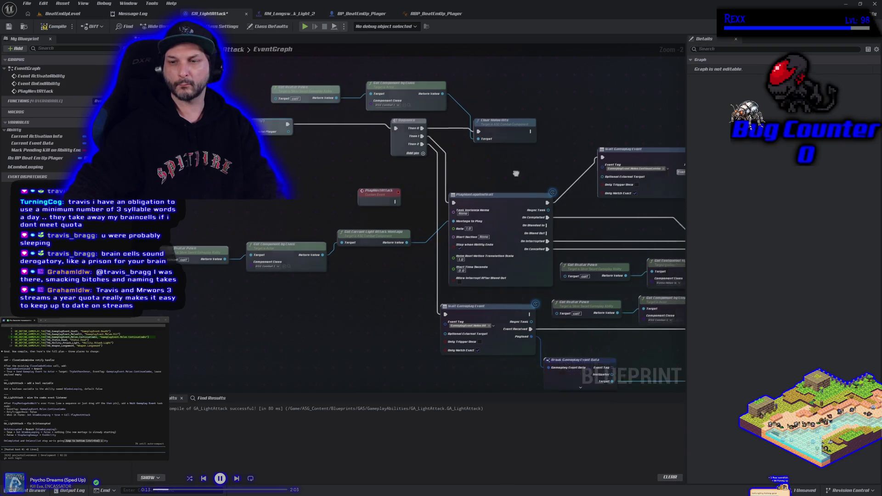
scroll(328, 175, down, 1)
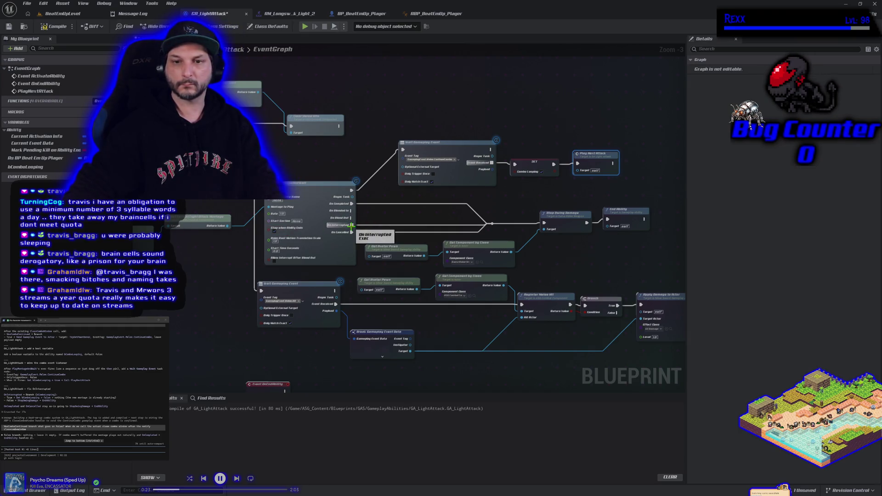
Add a Branch after the montage outputs with bComboLooping as its condition.
scroll(375, 226, up, 2)
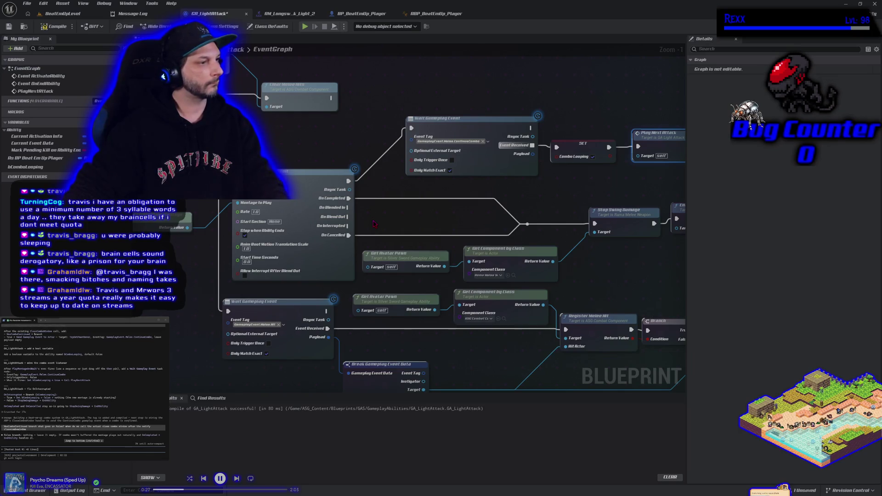
click(430, 207)
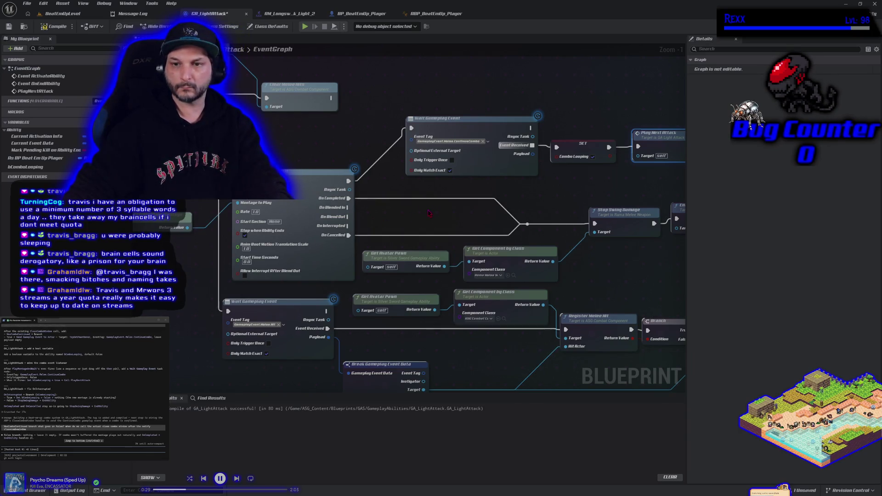
mouse_move(26, 167)
mouse_down()
mouse_move(433, 239)
mouse_move(450, 219)
mouse_move(425, 220)
mouse_move(439, 221)
mouse_up()
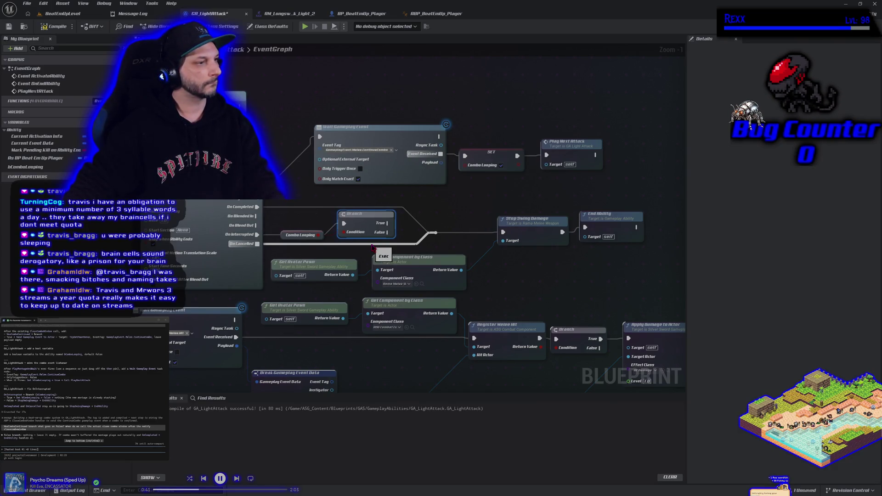
Add a SET bComboLooping node after the Branch and wire it in.
mouse_move(25, 166)
mouse_down()
mouse_move(404, 224)
mouse_move(433, 203)
mouse_up()
click(428, 232)
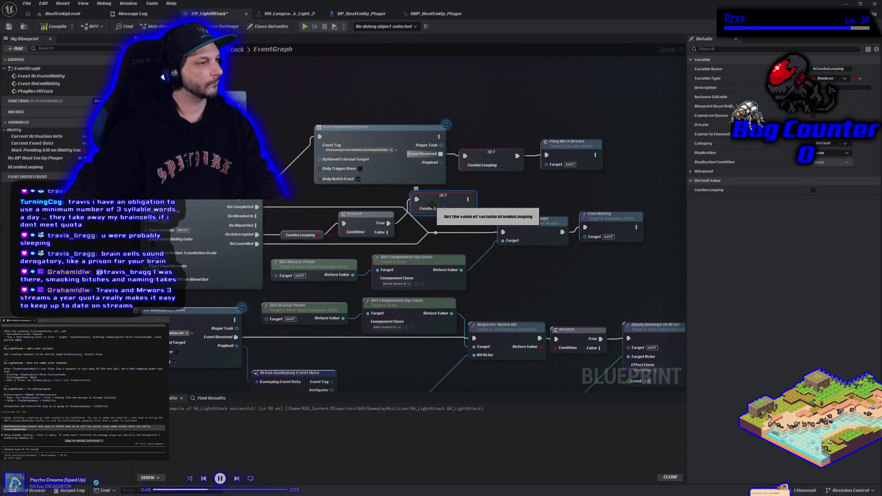
drag(388, 232, 436, 233)
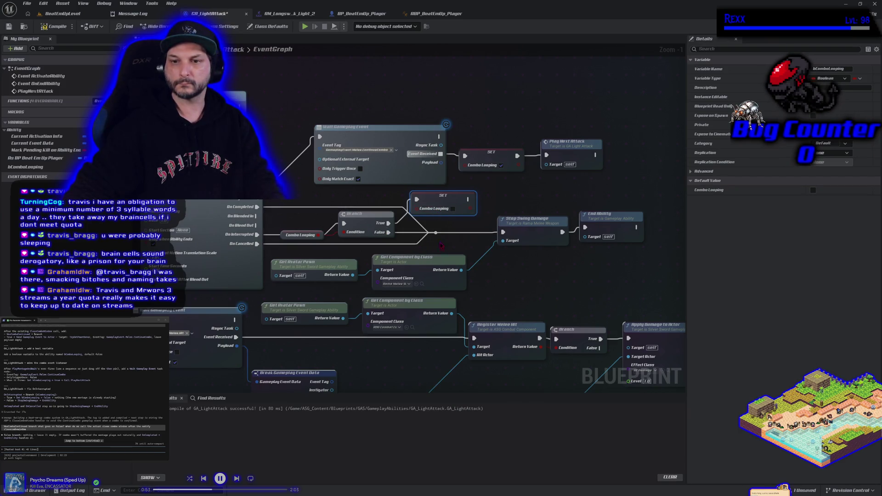
Compile and save GA_LightAttack, note that combos work, and play-test BeatEmUpLevel.
click(58, 28)
click(9, 26)
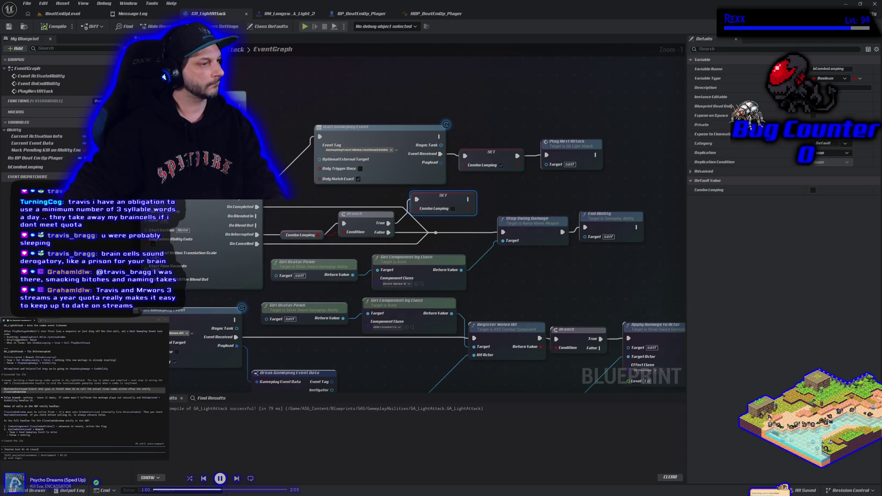
text(compiled and tested, combos are working)
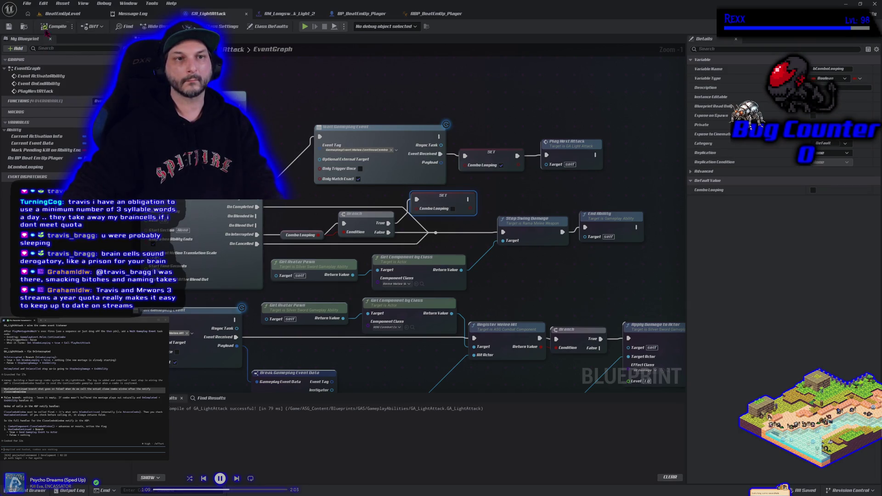
click(60, 13)
key(alt+p)
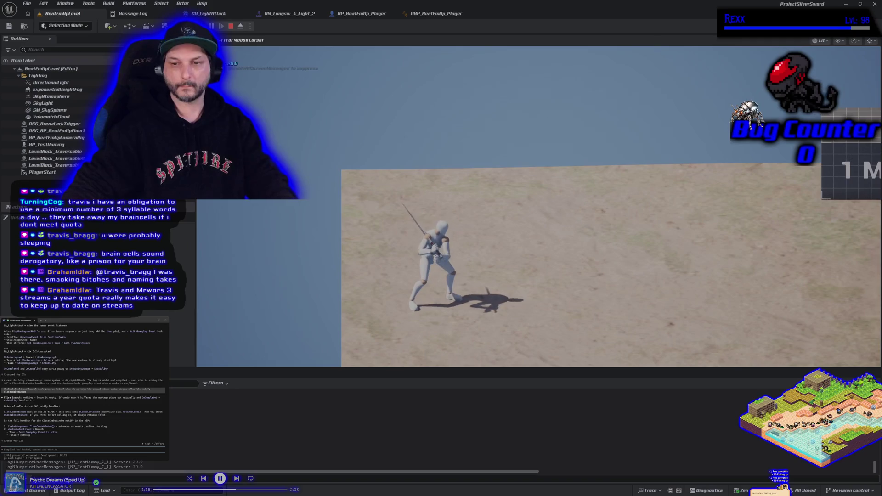
Stop the play test, review GA_LightAttack's combo logic, and note the combo still fires only once.
key(Escape)
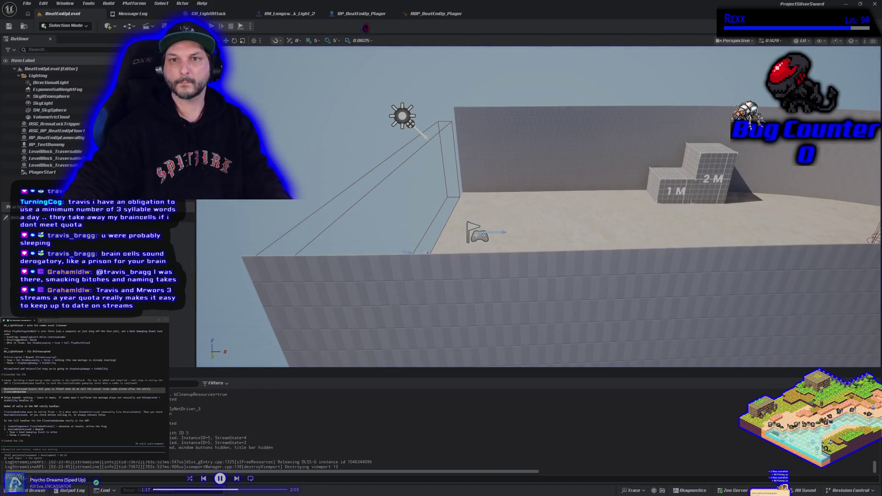
click(223, 17)
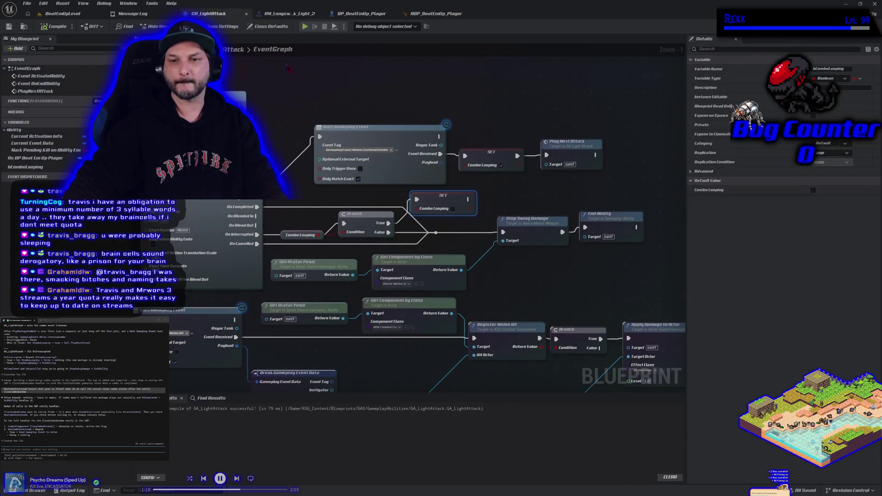
mouse_move(570, 226)
mouse_down()
mouse_move(512, 223)
mouse_move(666, 253)
mouse_up()
drag(283, 266, 219, 242)
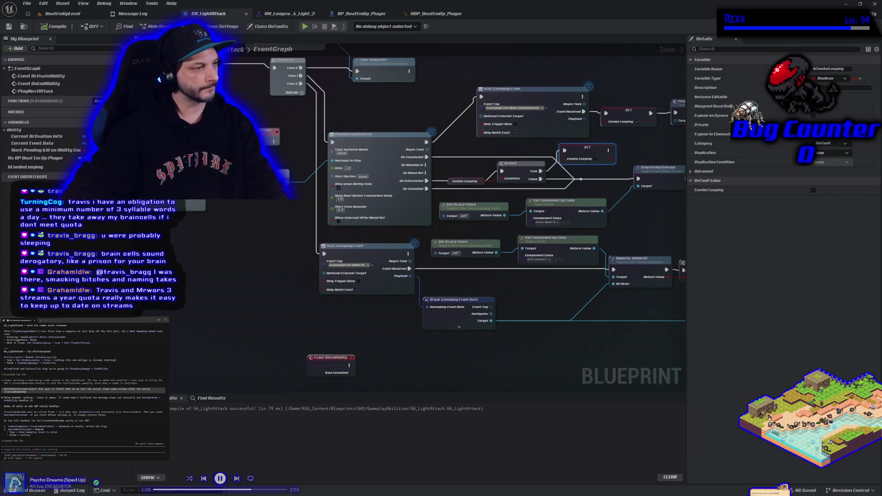
text(it still only fires once)
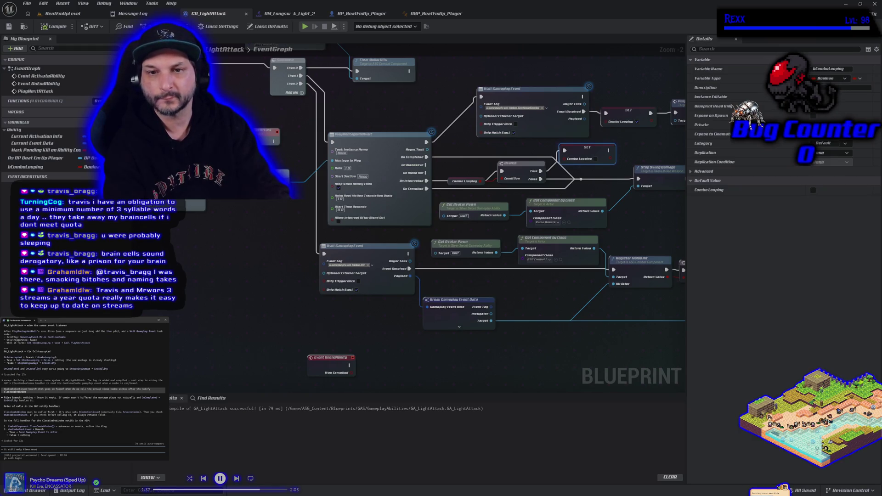
text(what am i supposed t)
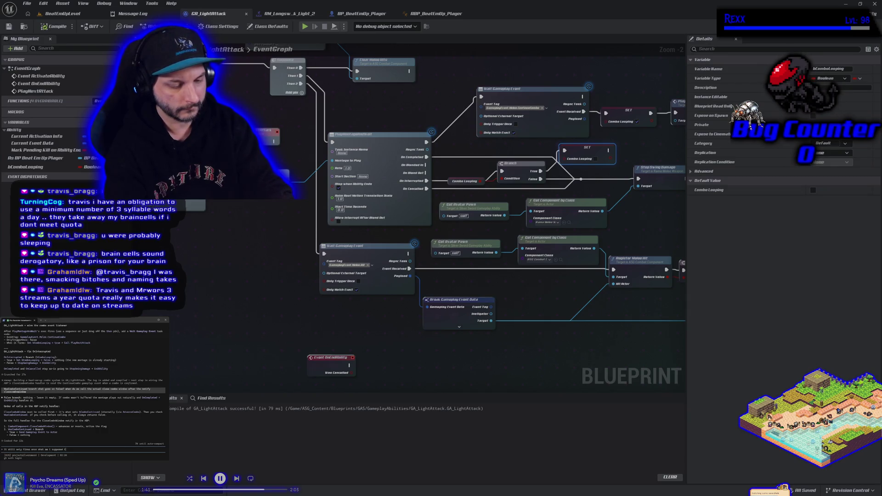
text(lay next attack custom event to)
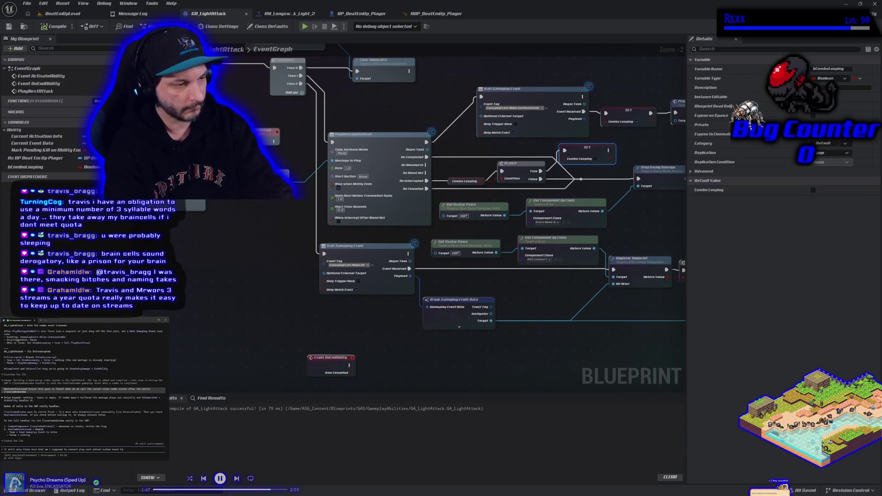
key(Return)
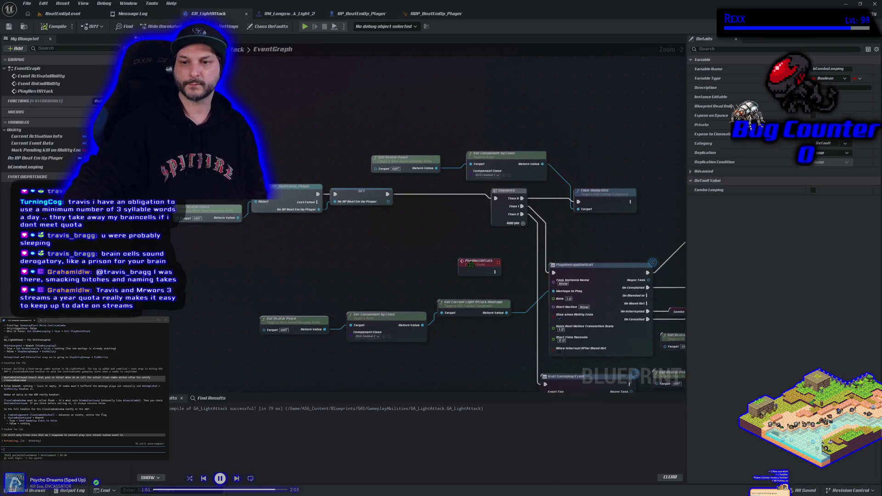
Reposition the PlayNextAttack event node and save GA_LightAttack.
click(435, 234)
mouse_move(435, 233)
mouse_down()
mouse_move(432, 221)
mouse_move(488, 224)
mouse_move(496, 198)
mouse_up()
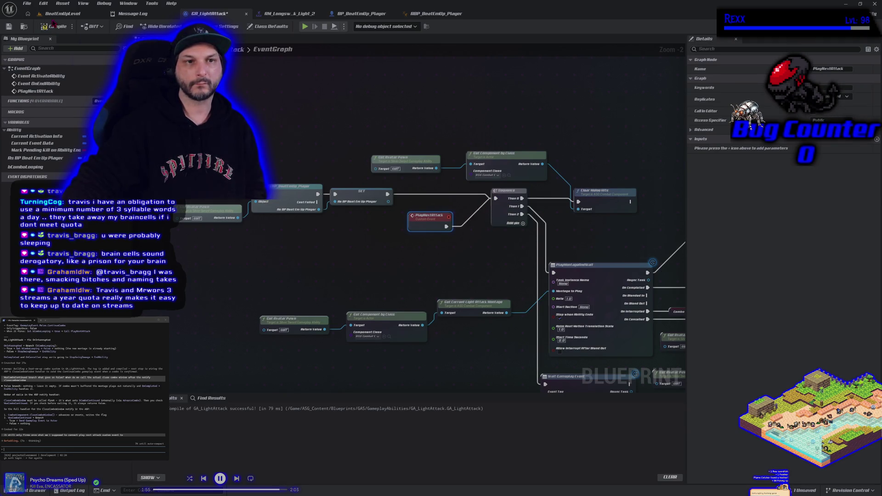
click(8, 26)
Play-test the level again, then bring up the BP_BeatEmUp_Player blueprint.
click(71, 13)
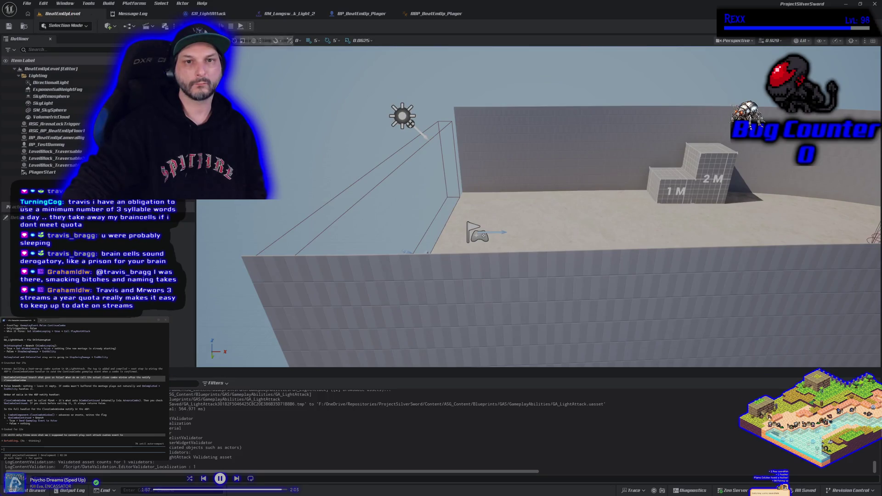
click(221, 27)
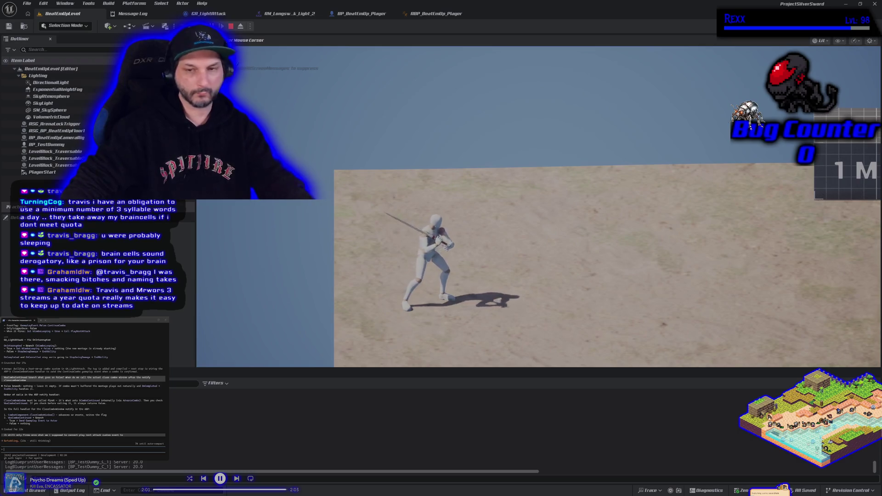
key(Escape)
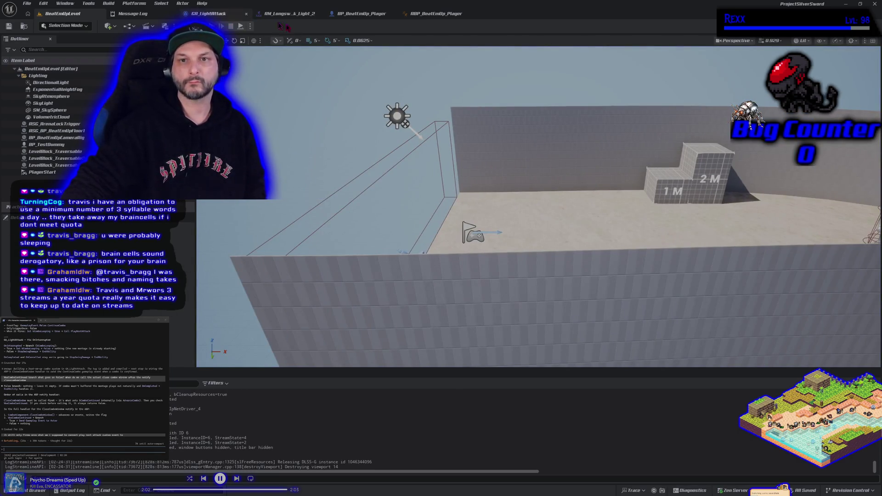
click(353, 14)
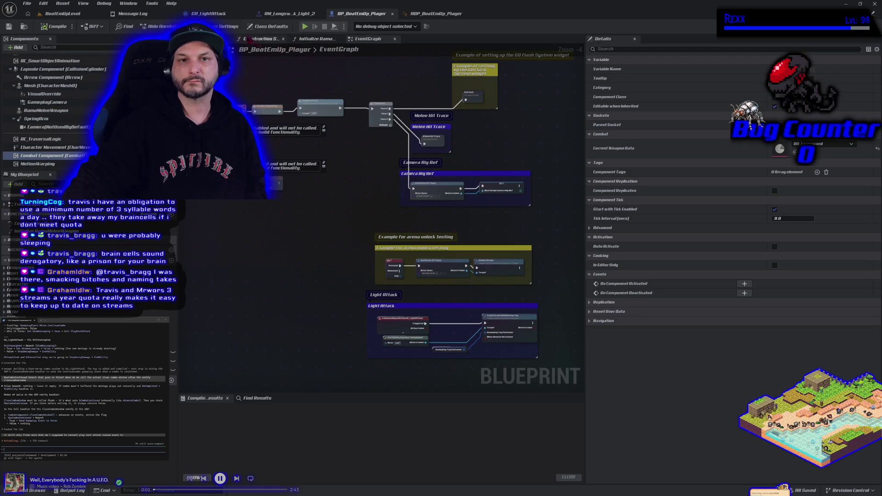
Break PlayNextAttack's link to the Sequence, then compile and save GA_LightAttack.
click(212, 14)
drag(381, 247, 302, 203)
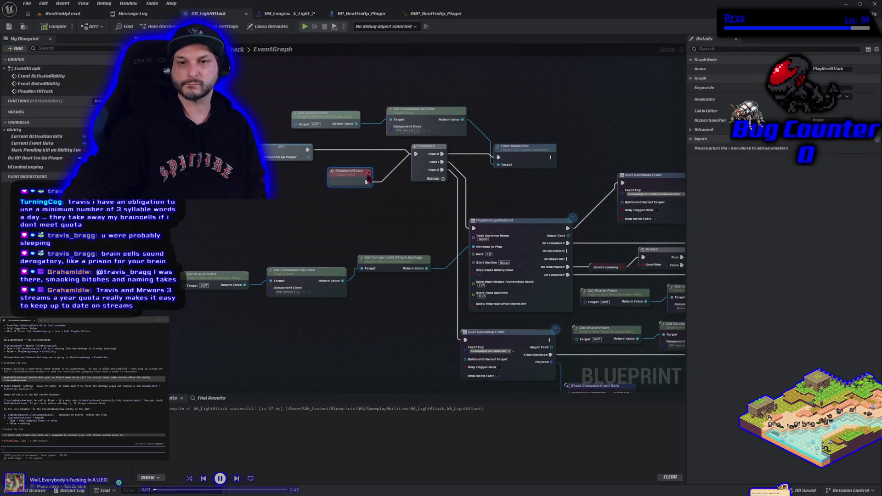
right_click(366, 182)
click(391, 200)
click(55, 26)
click(9, 27)
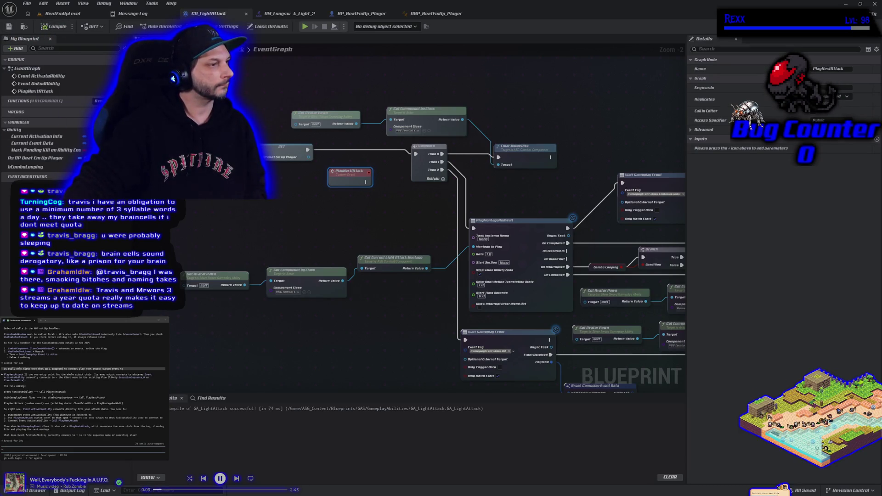
Place a PlayNextAttack call beside the event and wire the event into the Sequence.
drag(189, 226, 242, 244)
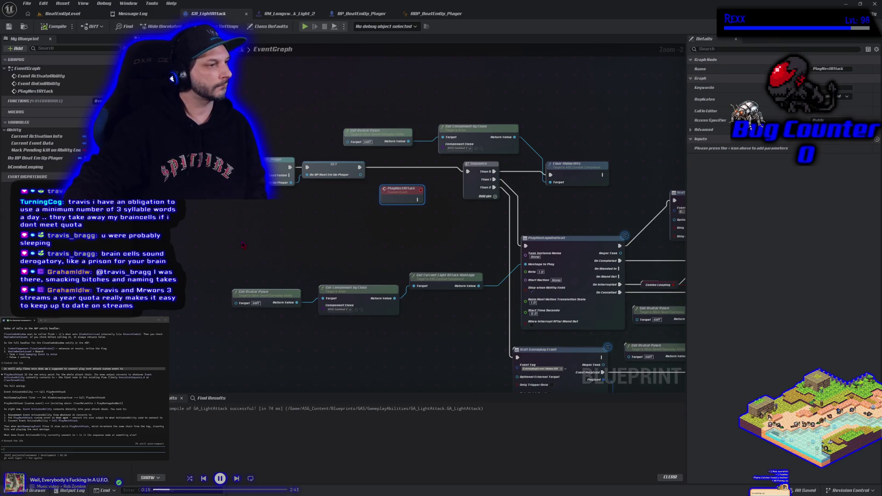
drag(242, 244, 339, 256)
drag(266, 148, 257, 131)
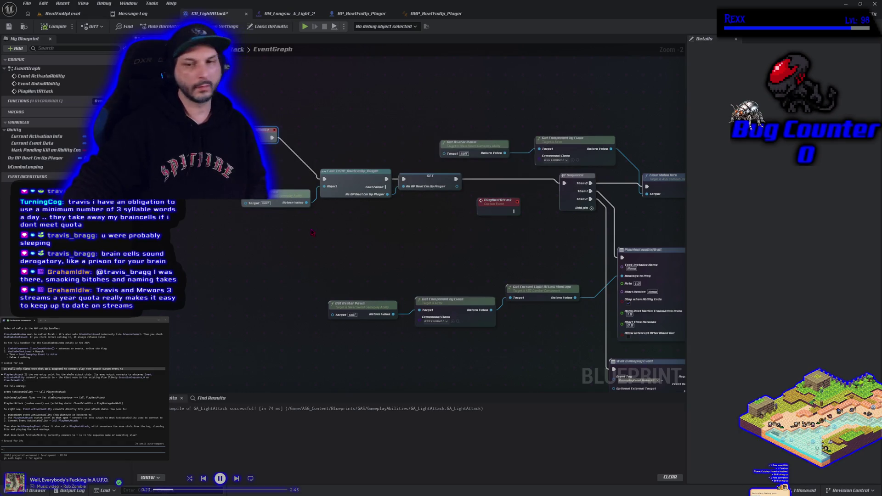
mouse_move(311, 232)
mouse_down()
mouse_move(333, 260)
mouse_move(446, 231)
mouse_move(416, 226)
mouse_move(401, 240)
mouse_move(439, 235)
mouse_move(458, 224)
mouse_move(452, 215)
mouse_up()
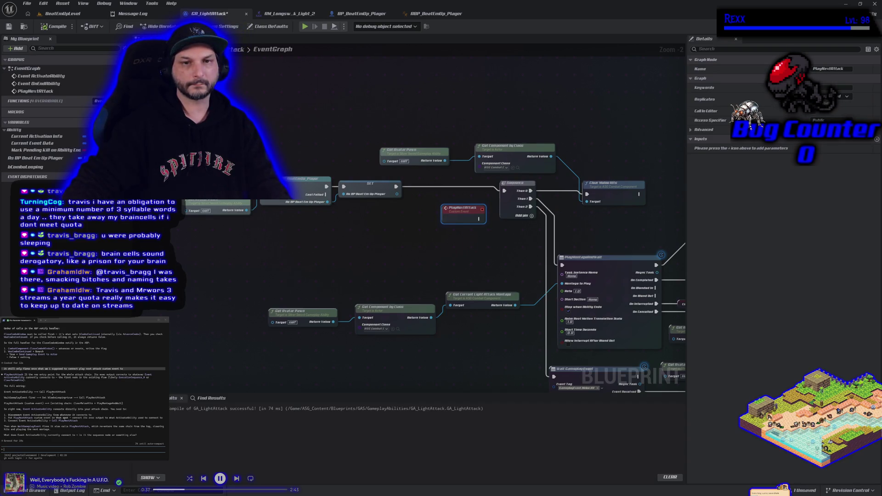
key(Escape)
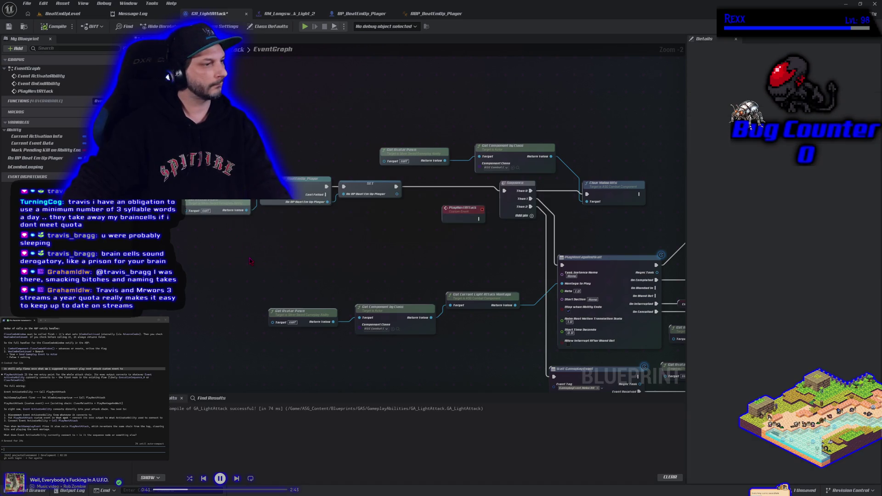
drag(396, 188, 304, 168)
double_click(579, 171)
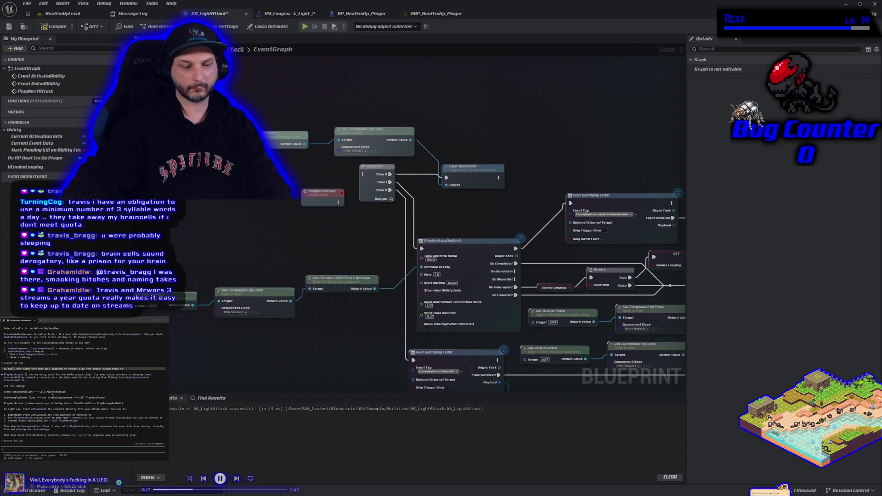
key(ctrl+v)
drag(322, 193, 291, 170)
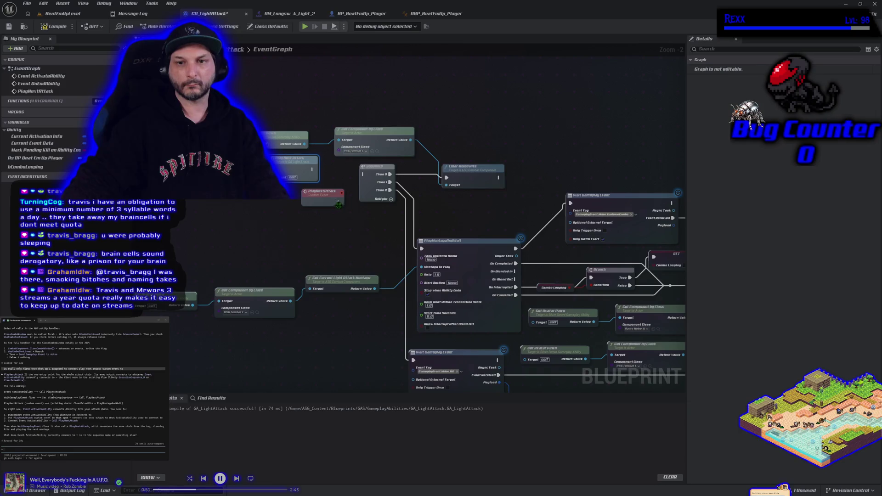
mouse_move(339, 203)
mouse_down()
mouse_move(356, 214)
mouse_move(363, 174)
mouse_up()
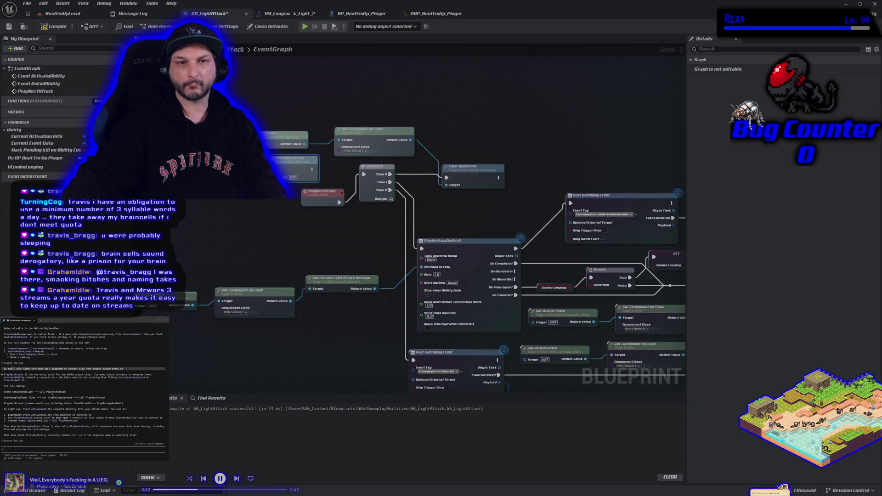
Compile and save, run a short BeatEmUpLevel play test, and return to GA_LightAttack.
click(8, 27)
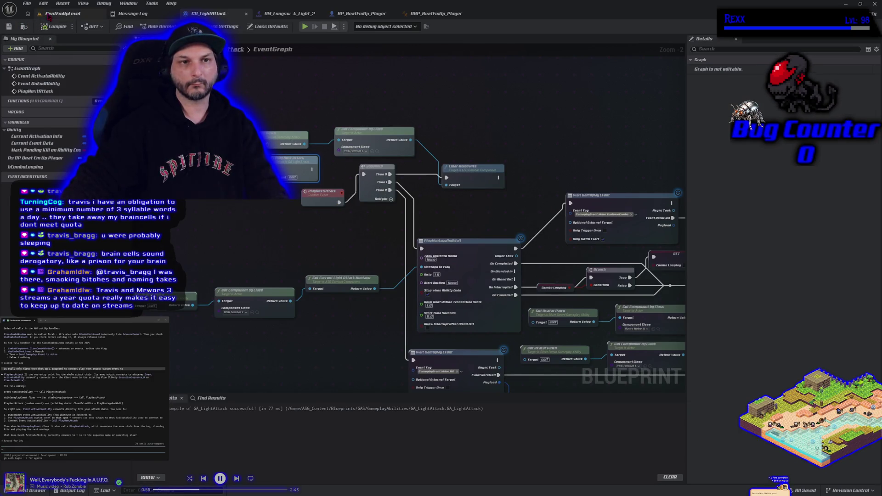
click(62, 14)
key(alt+p)
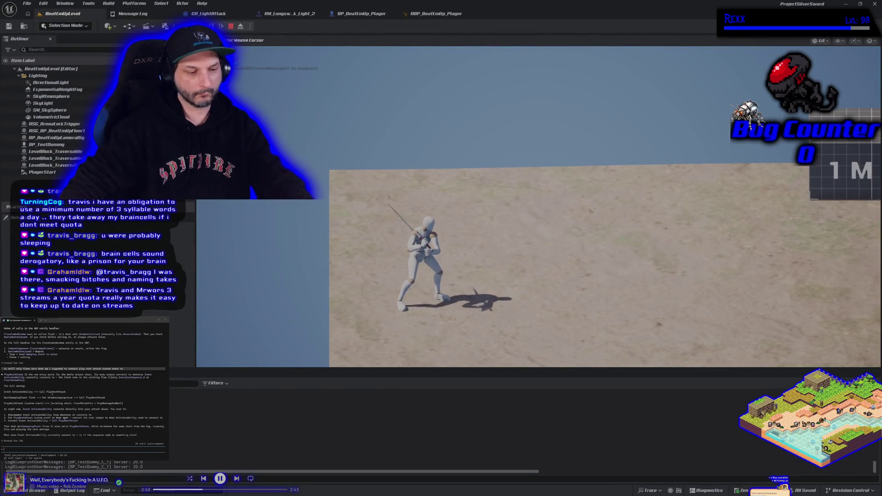
key(Escape)
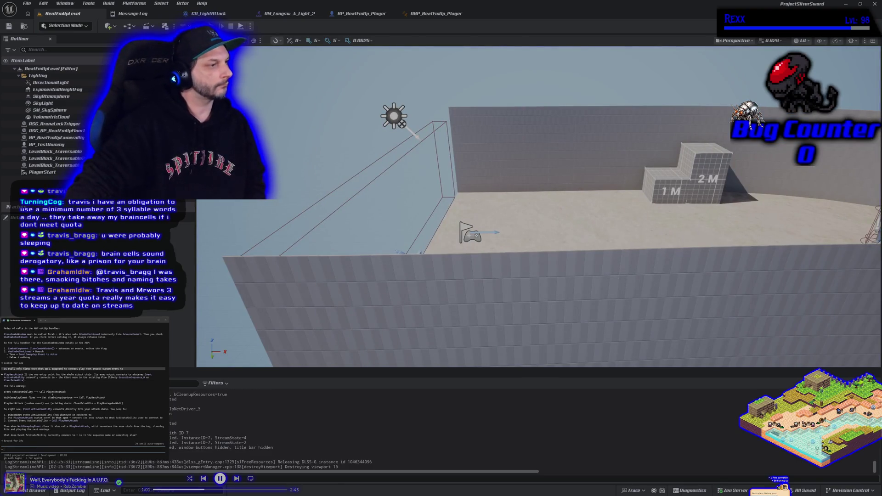
click(211, 13)
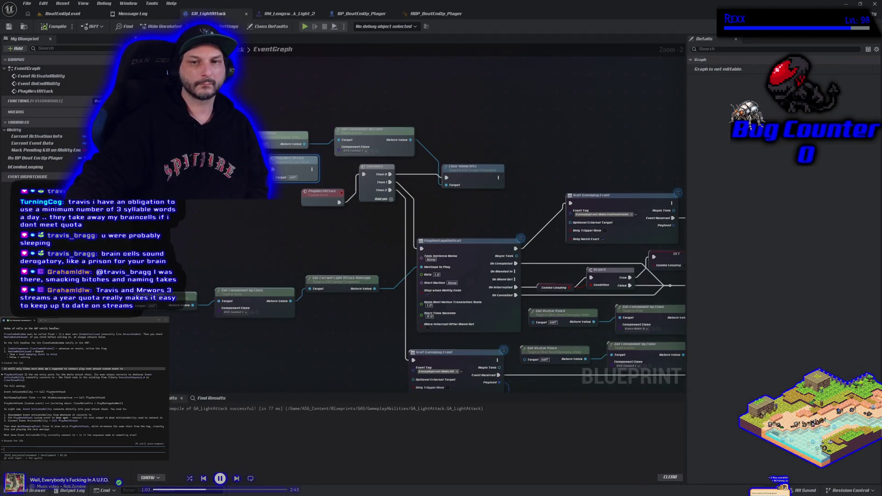
Wire the Wait Gameplay Event into SET Combo Looping.
drag(295, 242, 415, 242)
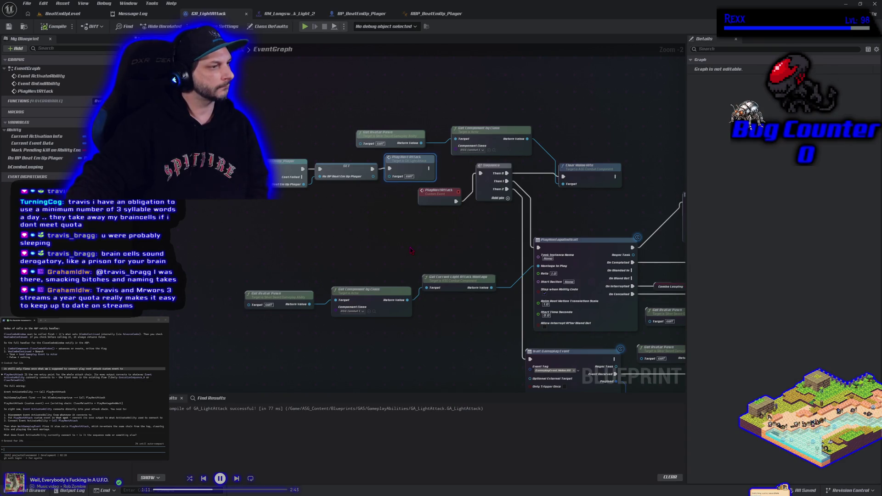
mouse_move(411, 250)
mouse_down()
mouse_move(324, 198)
mouse_move(353, 231)
mouse_up()
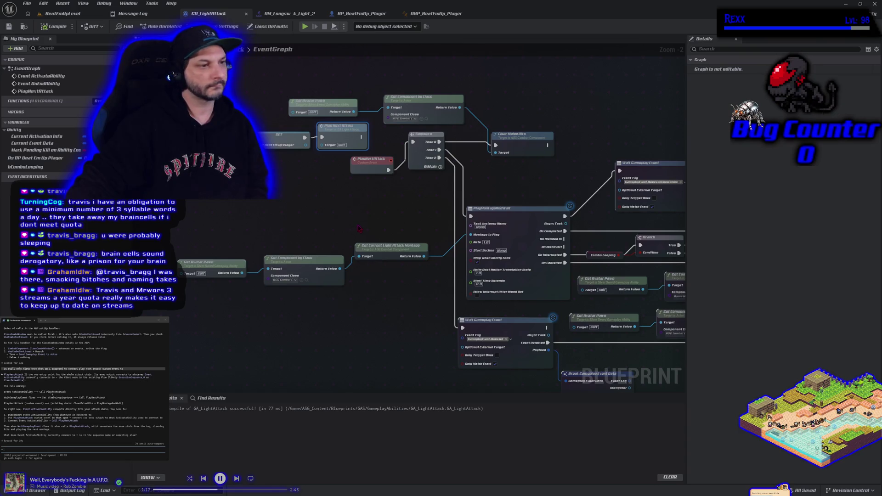
click(360, 227)
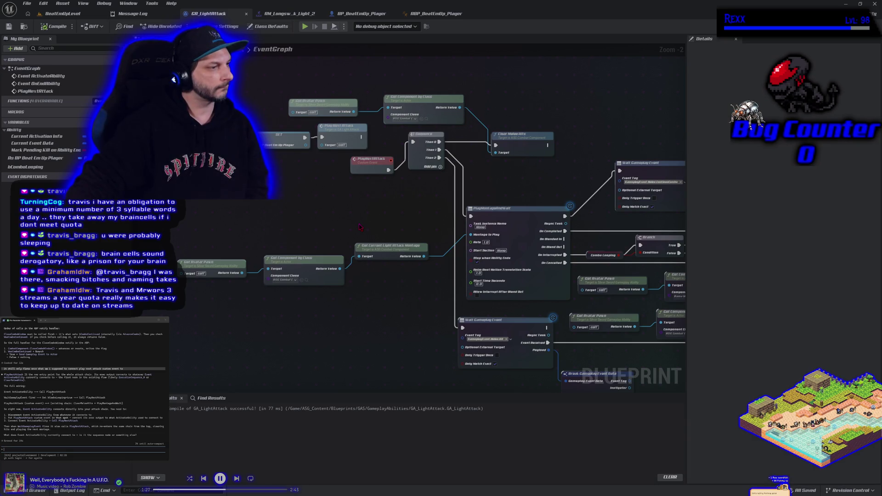
drag(360, 227, 325, 221)
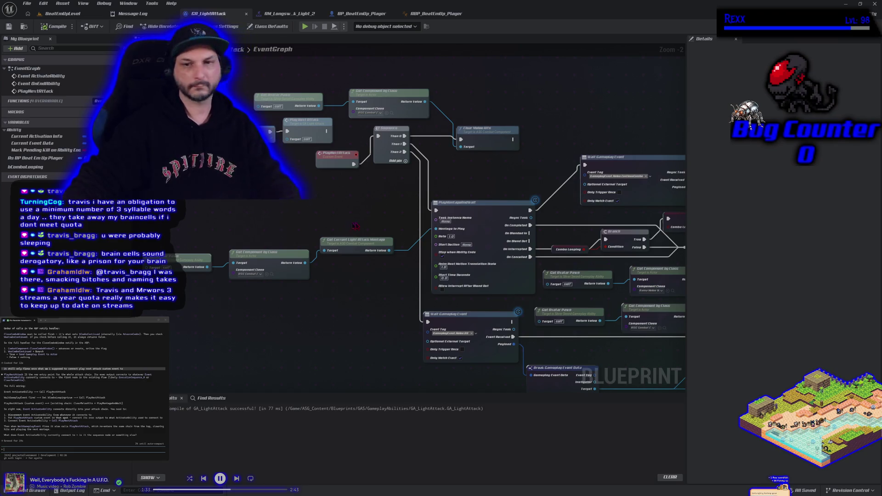
drag(276, 229, 61, 224)
drag(466, 177, 490, 178)
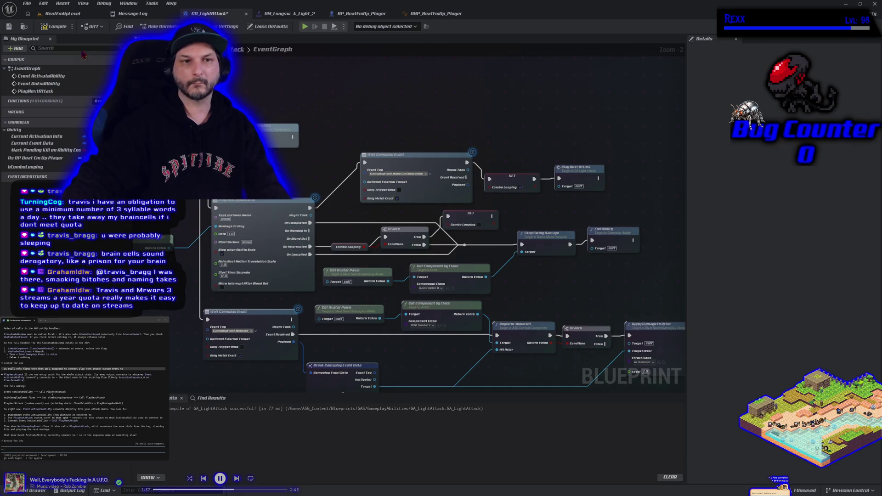
Compile, save and play-test, surfacing the PlayNextAttack infinite-loop error in the Message Log.
click(55, 26)
click(9, 27)
click(304, 26)
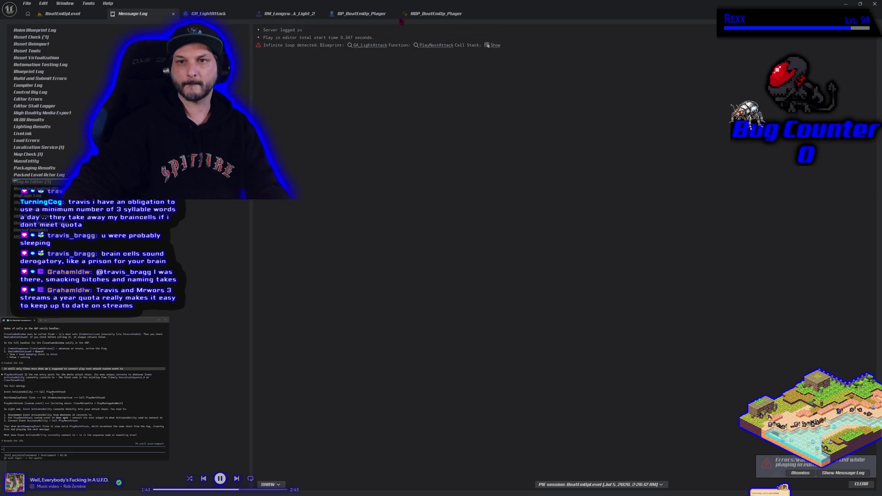
Drive SET Combo Looping from Event Received, then compile and save GA_LightAttack.
click(221, 16)
drag(467, 161, 467, 178)
click(56, 27)
click(9, 26)
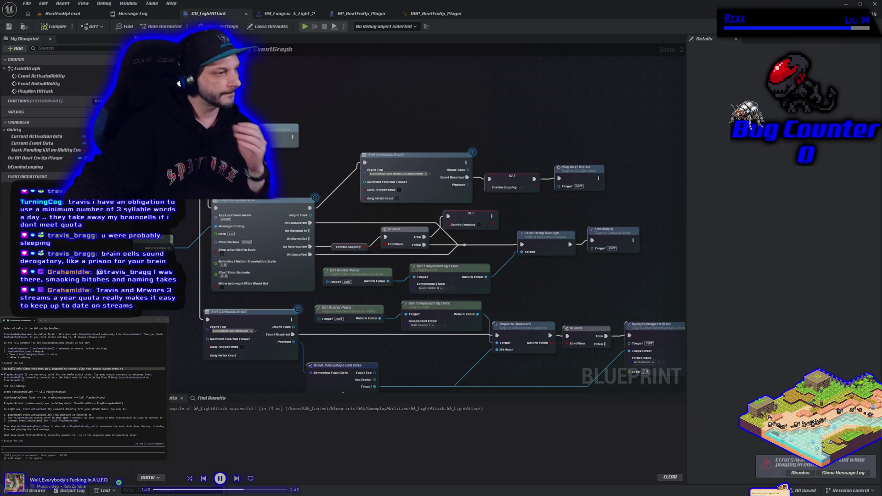
scroll(349, 331, down, 4)
mouse_move(26, 167)
mouse_down()
mouse_move(464, 371)
mouse_move(213, 238)
mouse_move(30, 171)
mouse_up()
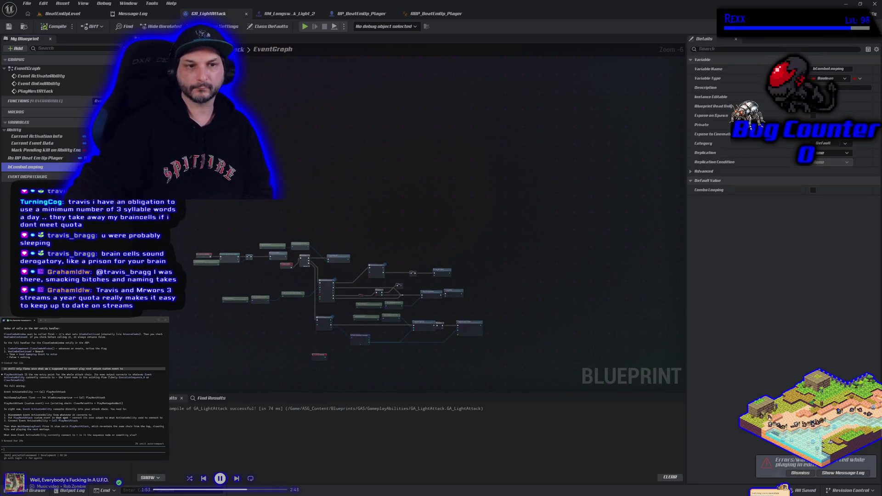
Submit a pasted long prompt to the assistant, then open ABP_BeatEmUp_Player's event graph.
drag(177, 232, 532, 365)
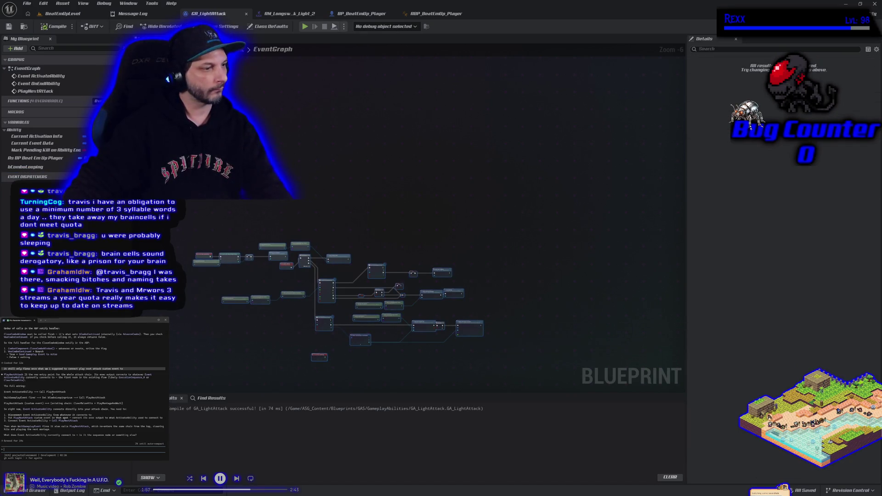
key(ctrl+v)
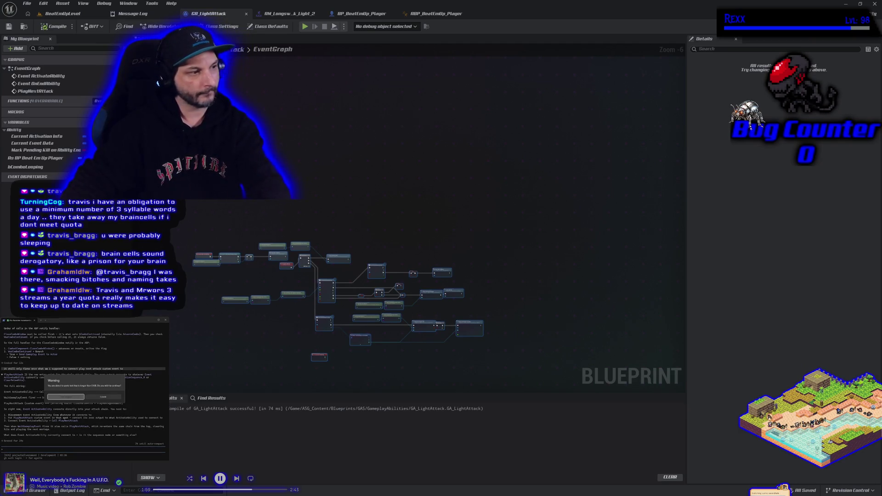
key(Return)
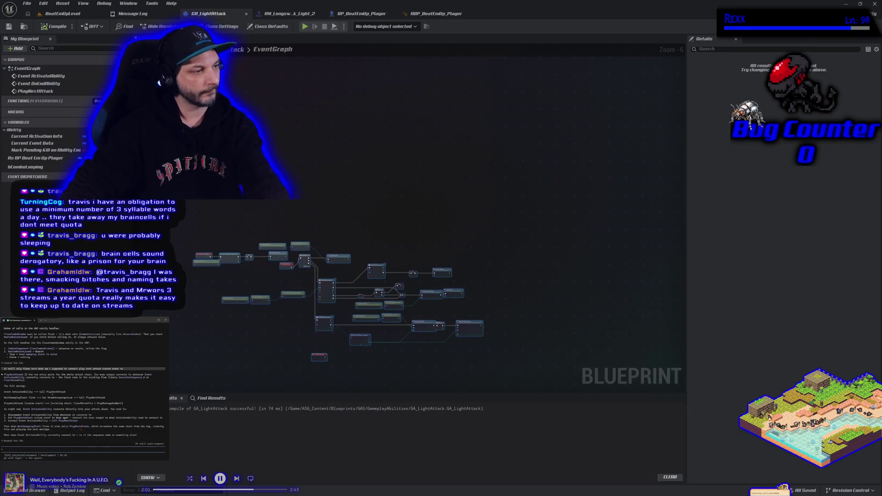
key(Return)
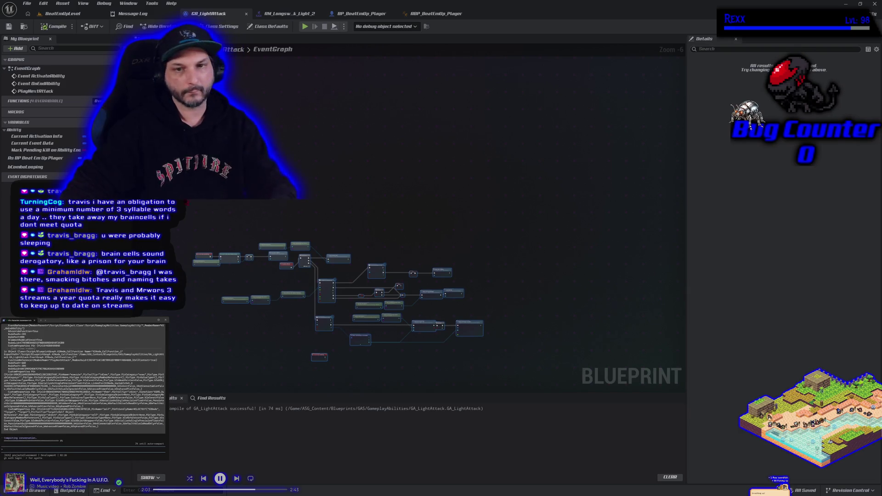
click(440, 14)
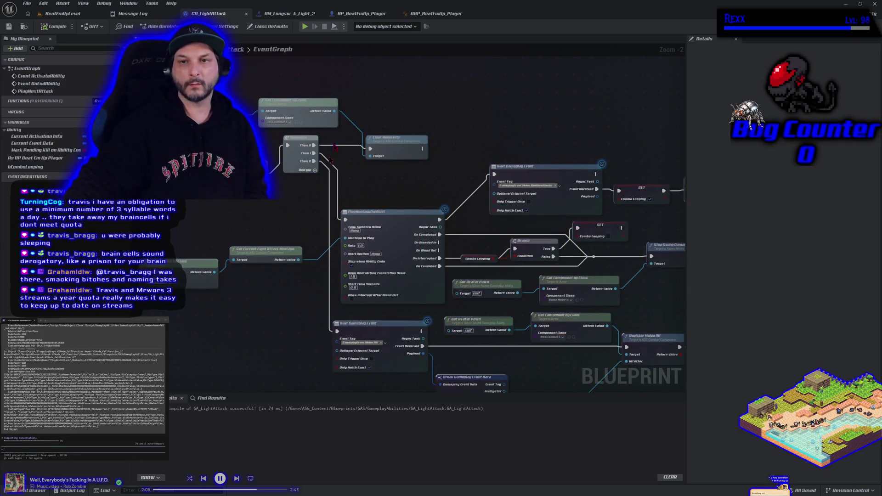
mouse_move(535, 284)
mouse_down()
mouse_move(492, 296)
mouse_move(535, 306)
mouse_move(512, 285)
mouse_up()
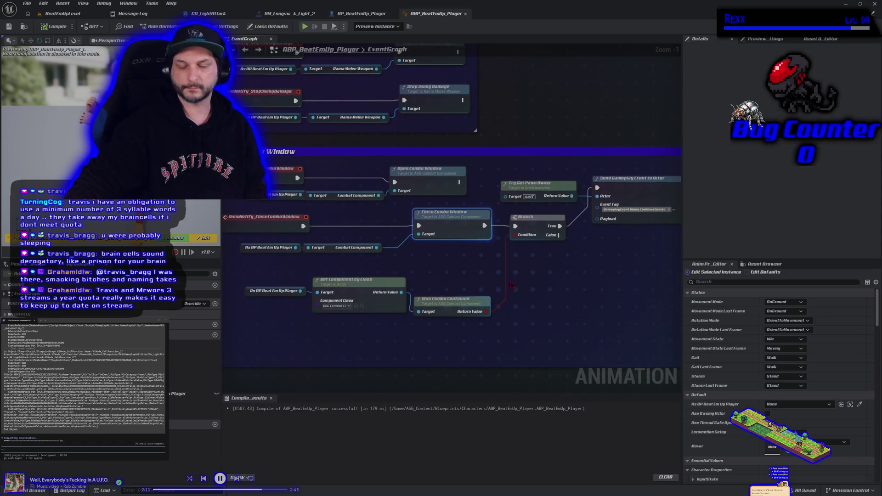
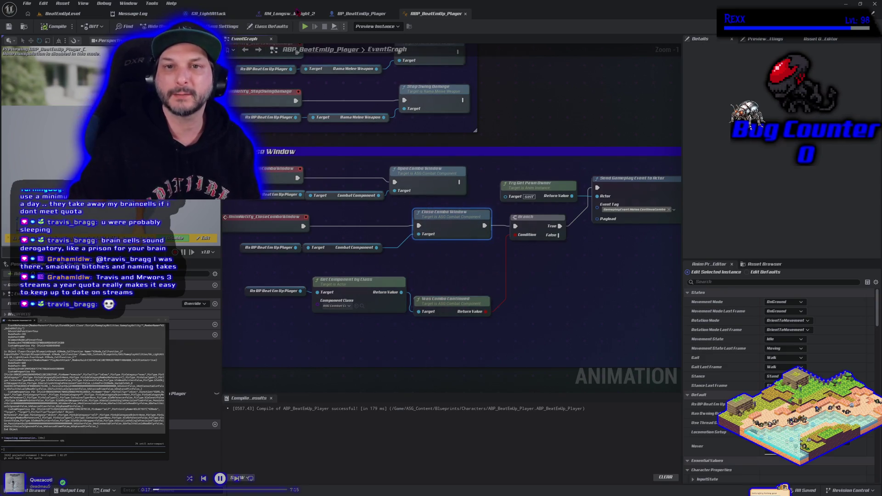
Bring GA_LightAttack's montage-playing nodes into view, then open the Content Drawer at the Data folder.
click(221, 14)
mouse_move(396, 206)
mouse_down()
mouse_move(334, 190)
mouse_move(464, 178)
mouse_up()
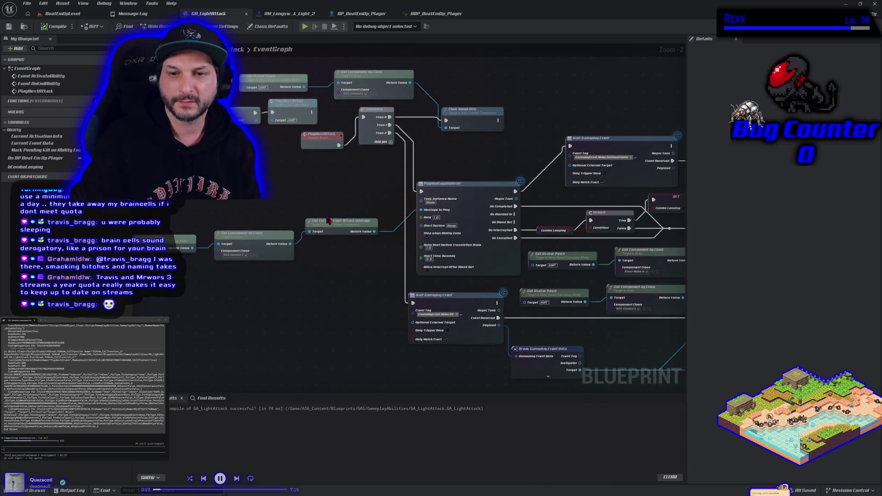
drag(302, 198, 357, 196)
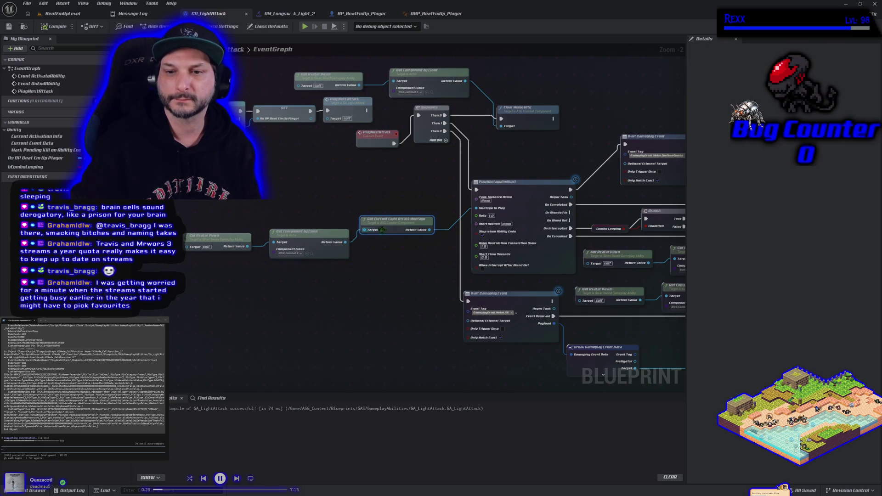
mouse_move(419, 210)
mouse_down()
mouse_move(302, 193)
mouse_move(327, 204)
mouse_up()
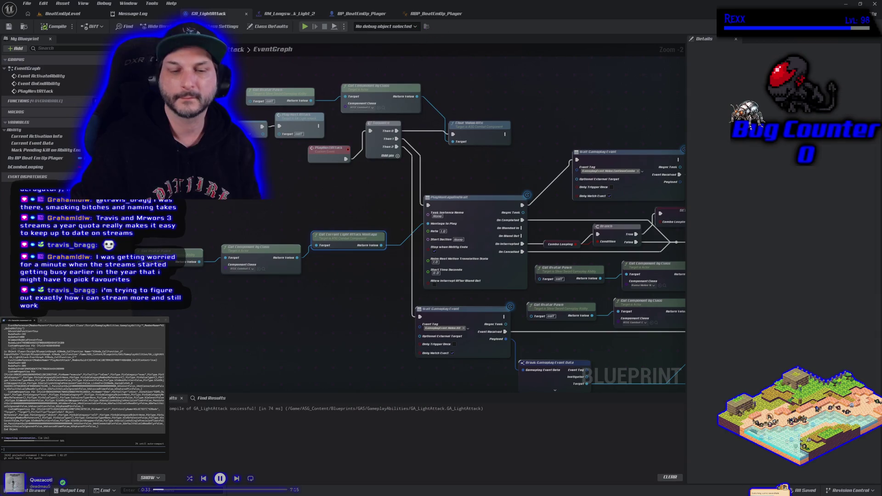
key(ctrl+space)
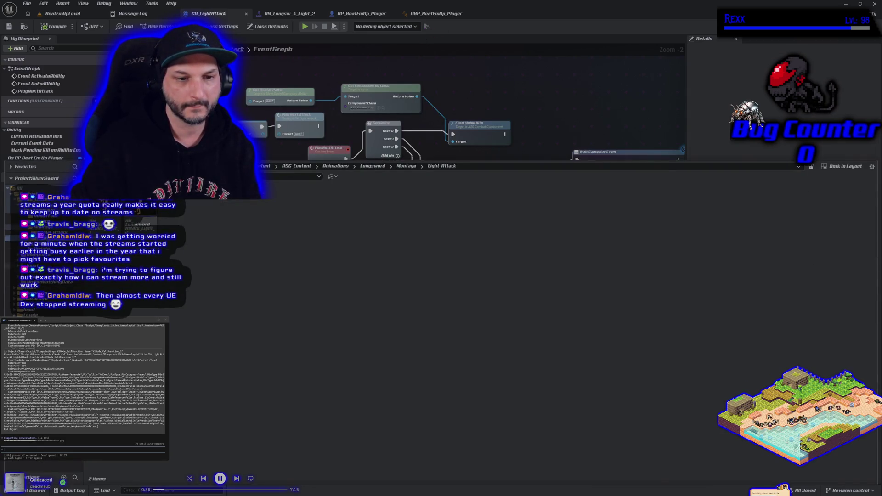
click(18, 260)
Tick Has Heavy Attacks in the DA_Longsword weapon data asset, then return to BeatEmUpLevel.
double_click(104, 222)
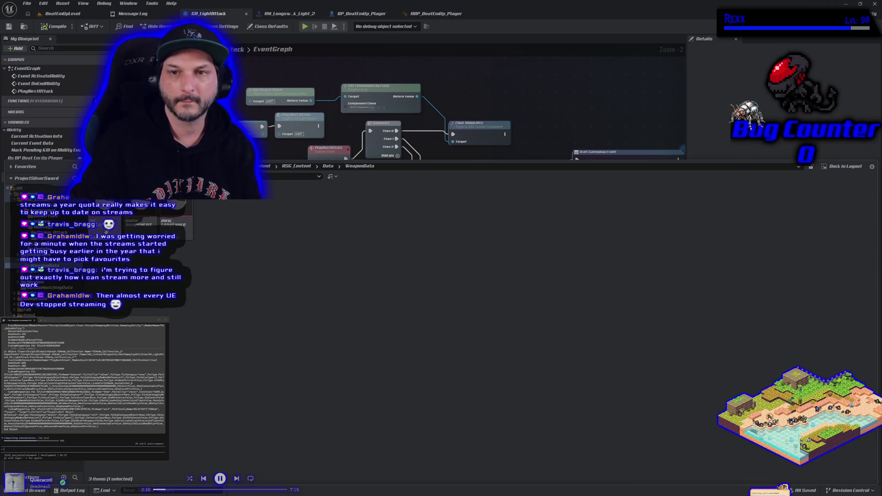
double_click(106, 230)
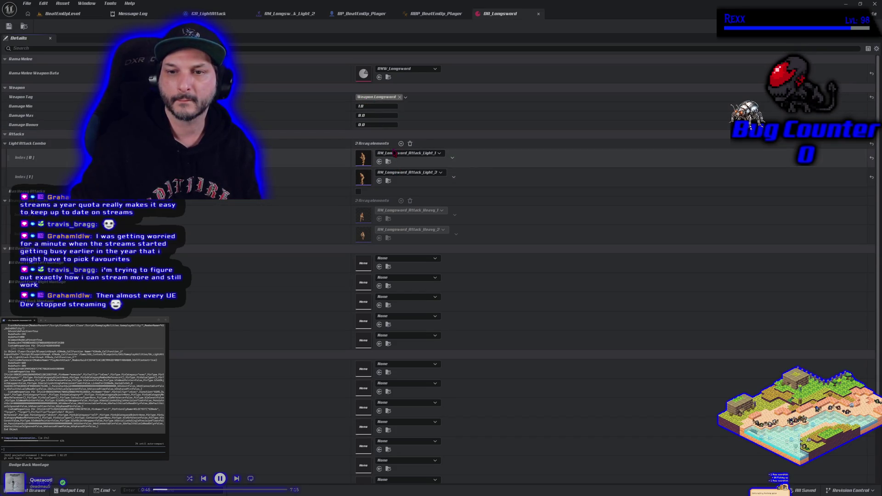
click(358, 191)
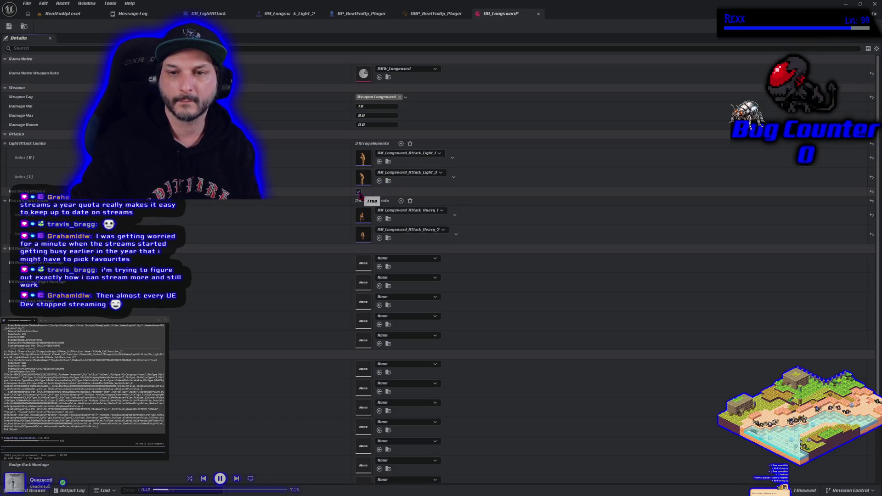
click(59, 14)
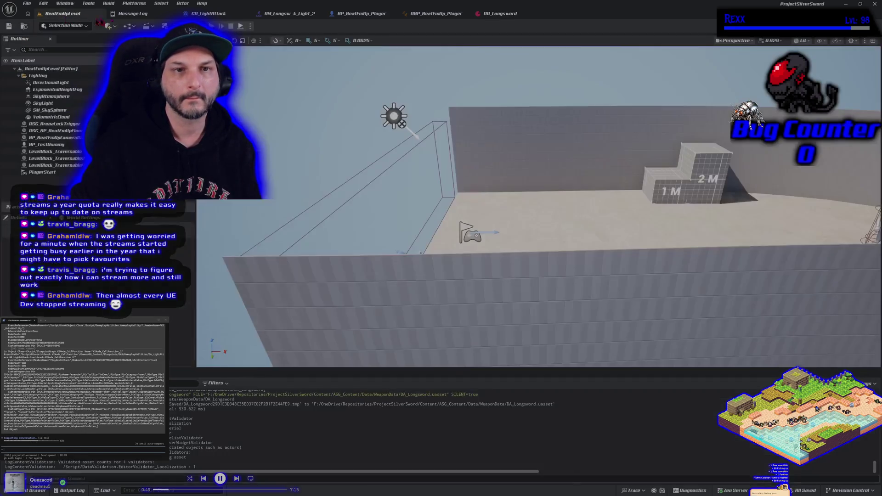
Run and stop a longsword play test with Alt+P, then reopen the Content Drawer.
key(alt+p)
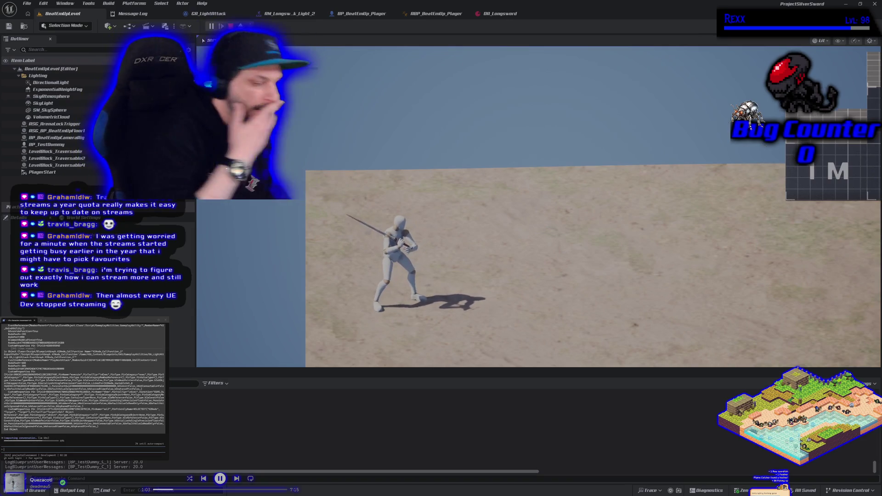
key(Escape)
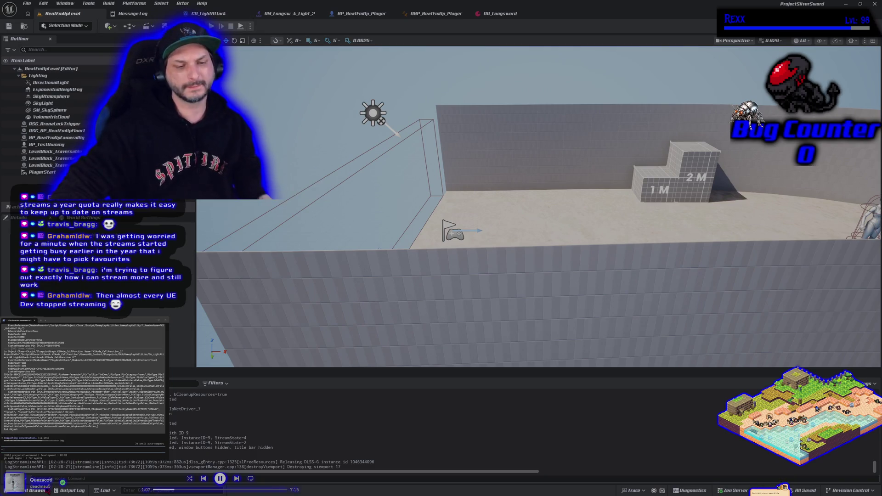
key(ctrl+space)
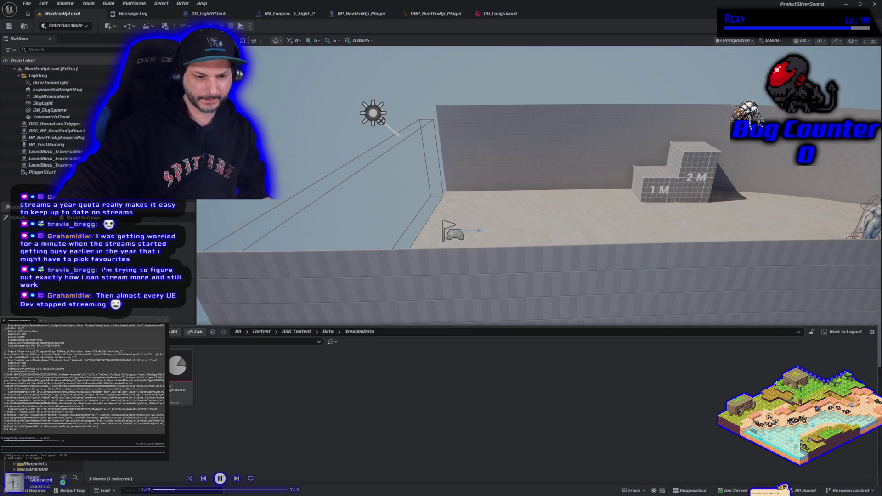
Add a Pressed trigger to the IA_LightAttack input action's Triggers list.
key(alt+Left)
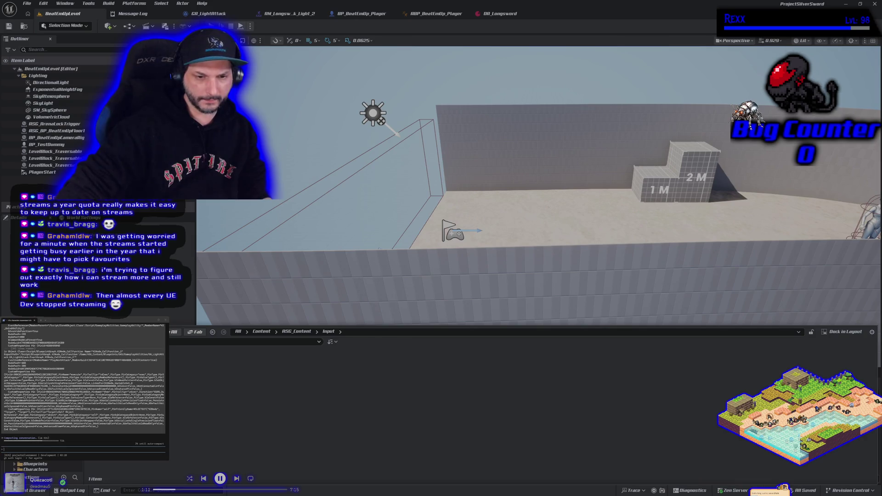
double_click(192, 363)
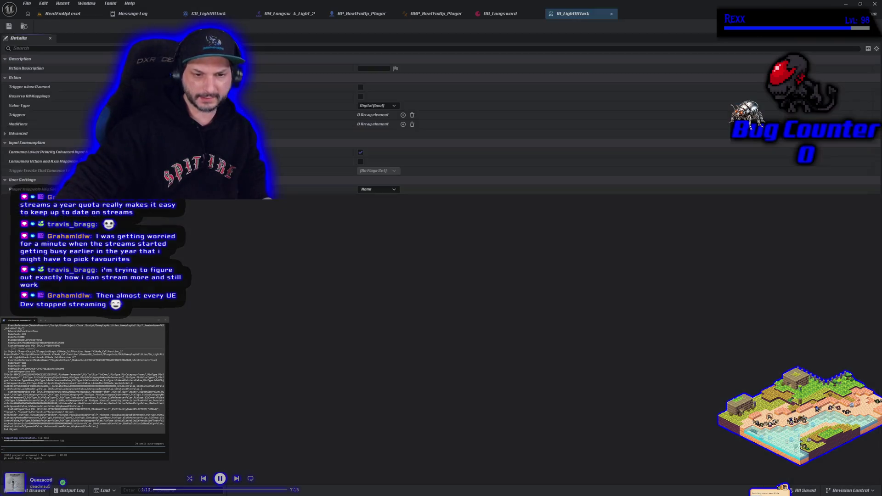
click(8, 136)
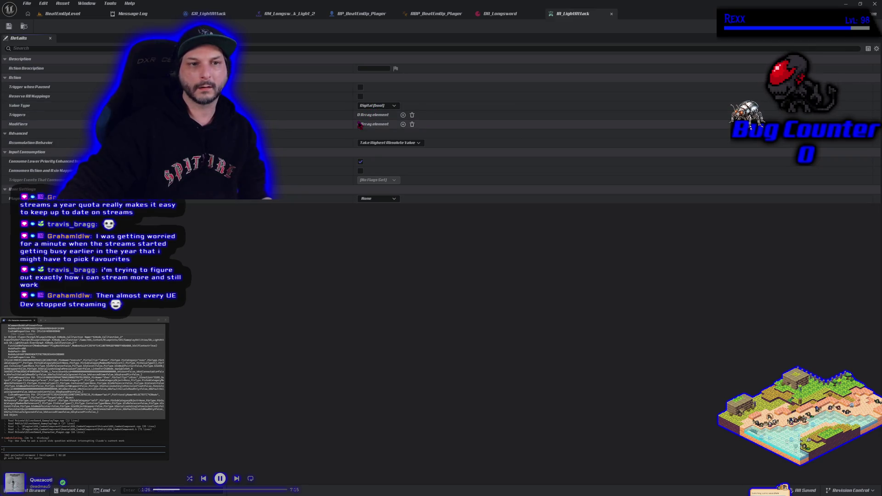
click(403, 115)
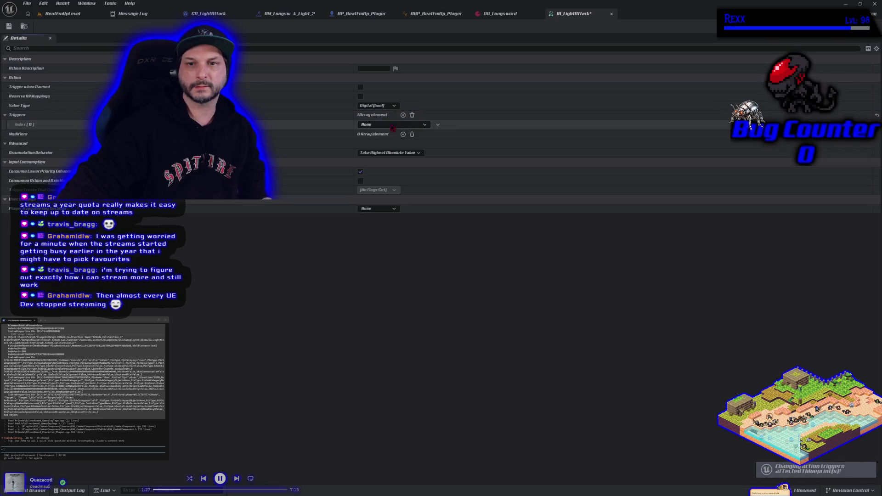
click(390, 125)
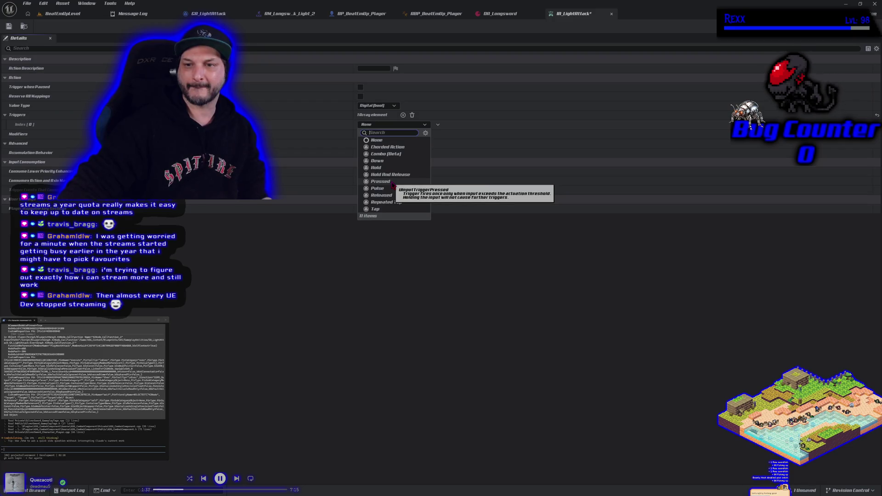
click(392, 183)
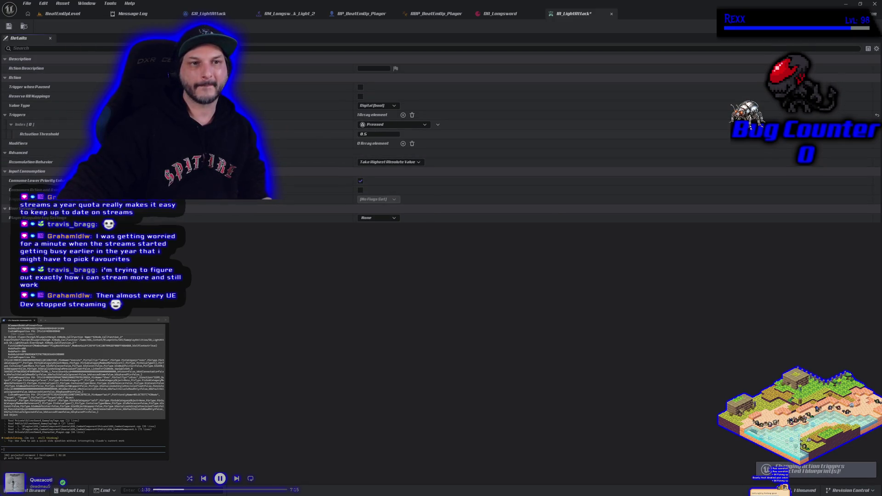
Save IA_LightAttack and start a play test from BeatEmUpLevel.
click(9, 26)
click(62, 14)
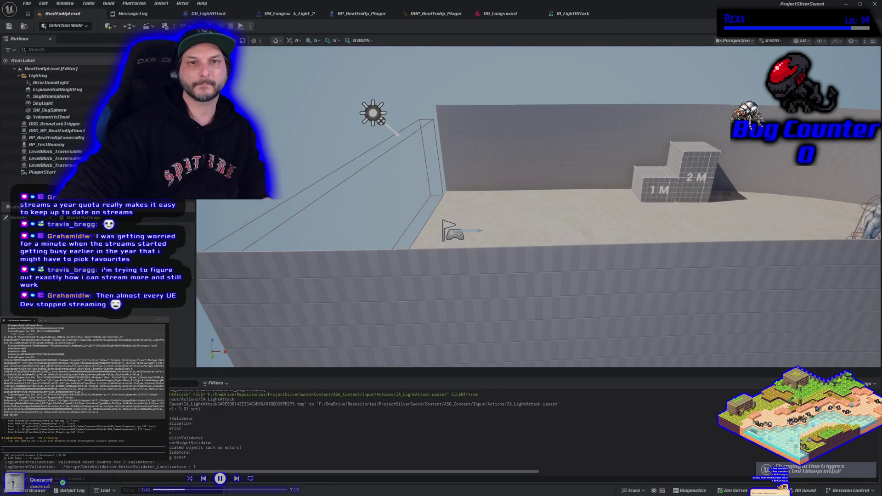
click(241, 27)
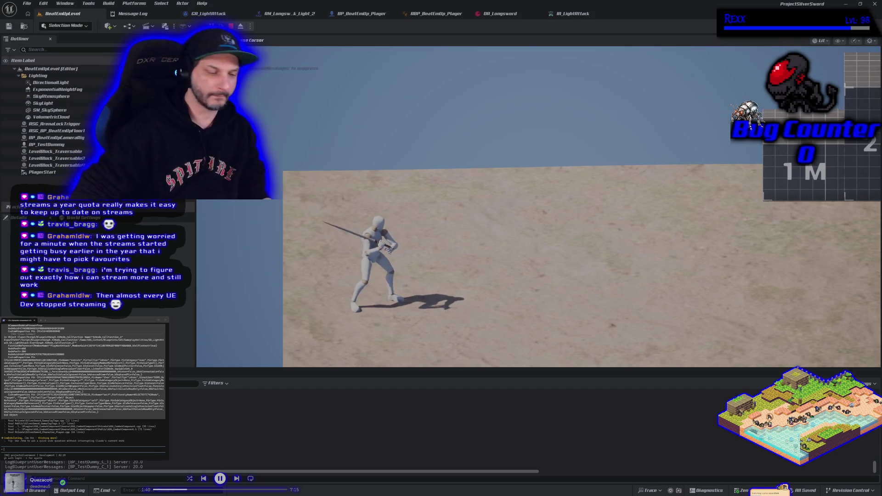
Stop the light-attack play test, reposition the viewport camera, and return to GA_LightAttack.
key(Escape)
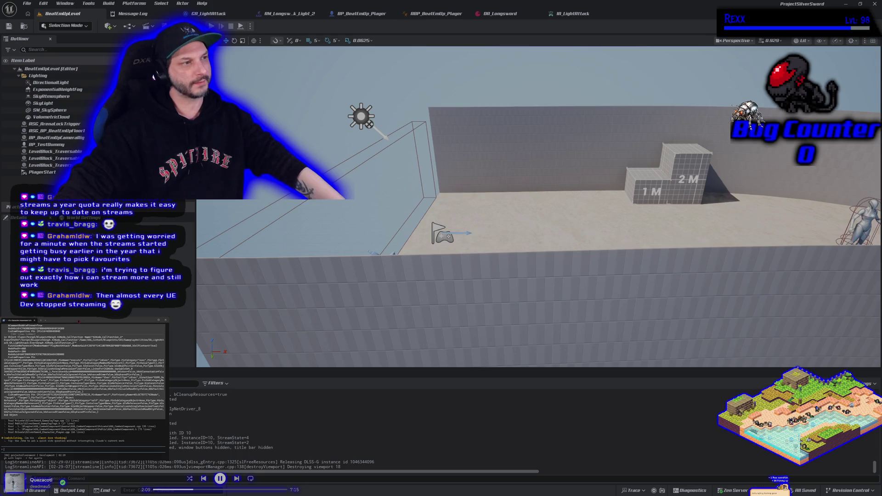
drag(384, 240, 362, 247)
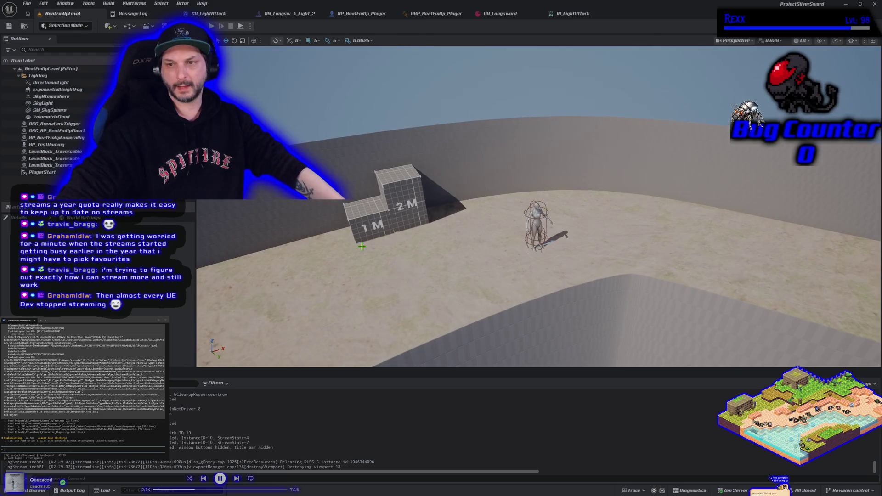
click(287, 13)
click(226, 14)
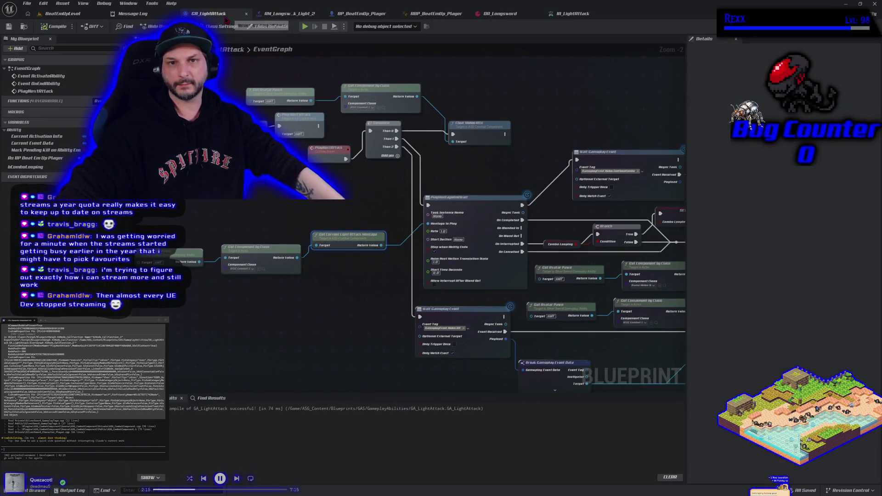
Break the End Ability node's execution link in GA_LightAttack, then play-test from BeatEmUpLevel.
drag(264, 187, 404, 212)
mouse_move(464, 267)
mouse_down()
mouse_move(377, 253)
mouse_move(234, 196)
mouse_up()
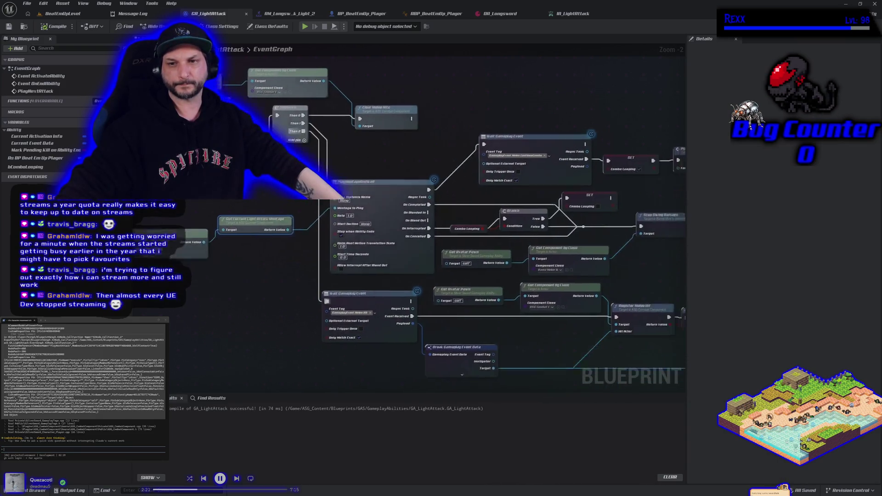
mouse_move(296, 292)
mouse_down()
mouse_move(278, 305)
mouse_move(242, 302)
mouse_up()
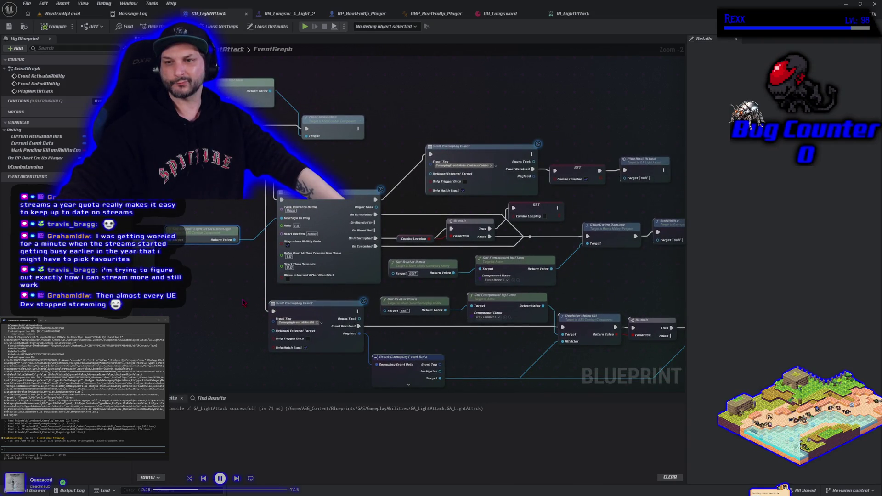
drag(244, 302, 338, 276)
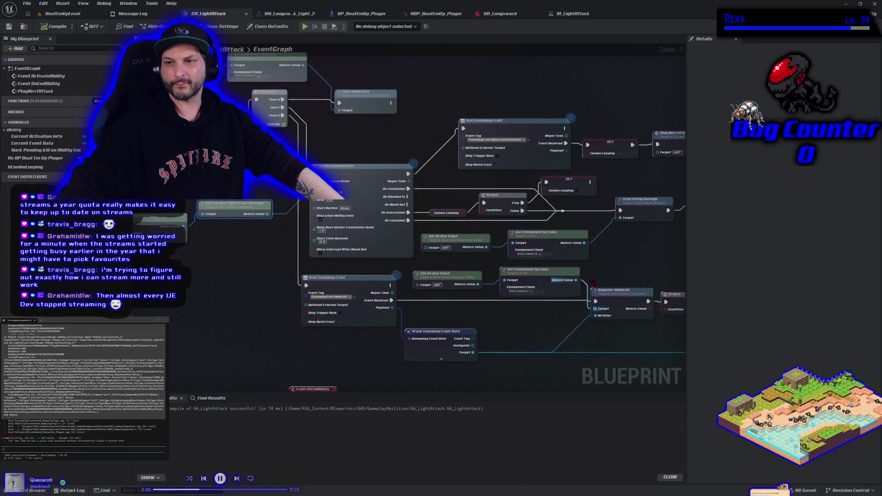
drag(587, 297, 588, 254)
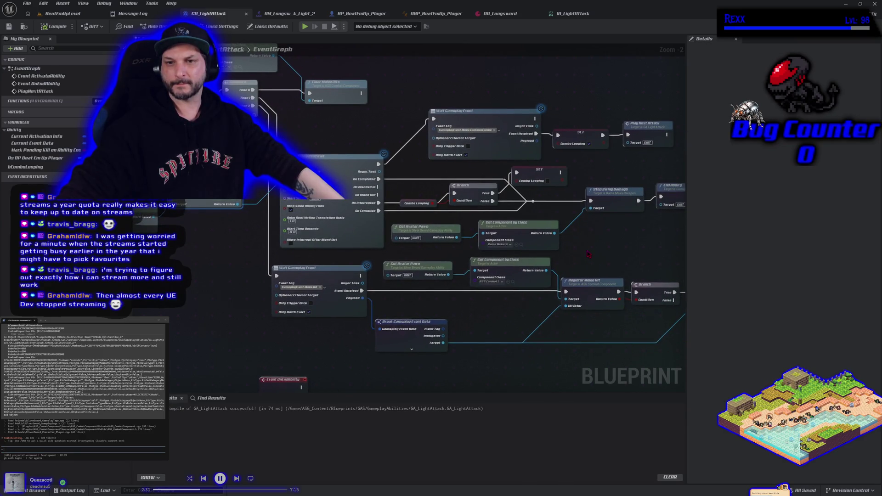
drag(588, 254, 569, 252)
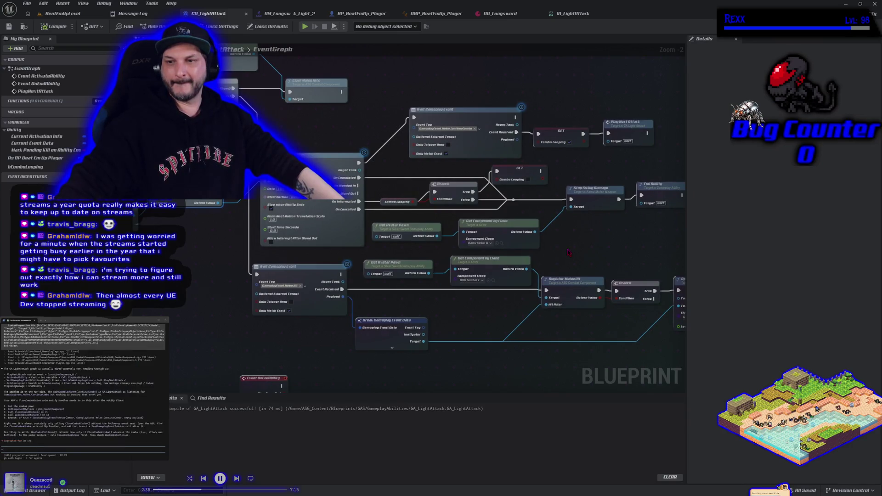
drag(569, 253, 541, 236)
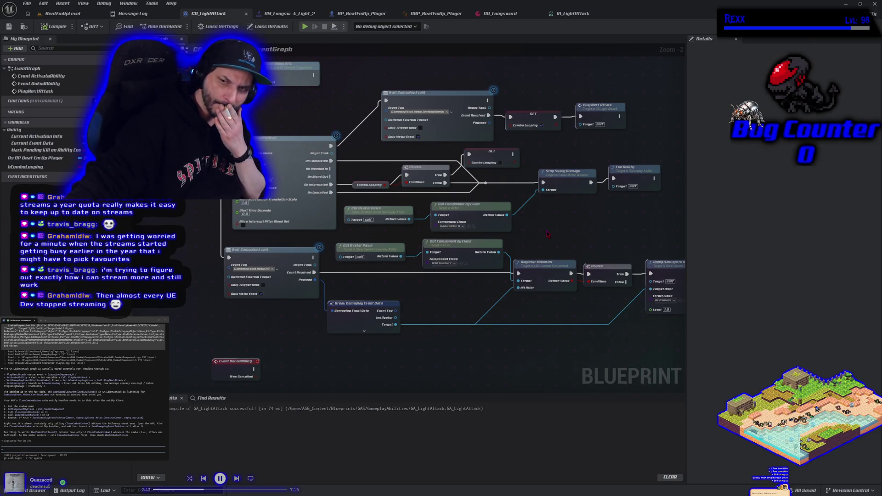
right_click(616, 181)
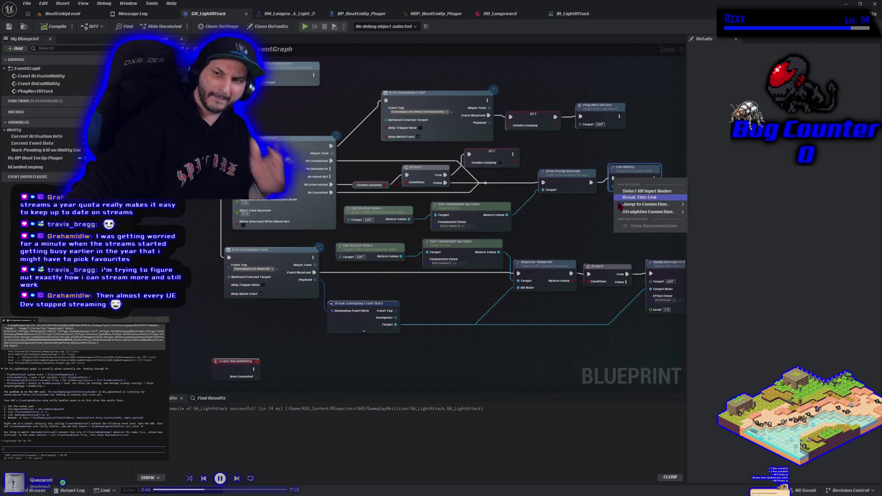
click(623, 200)
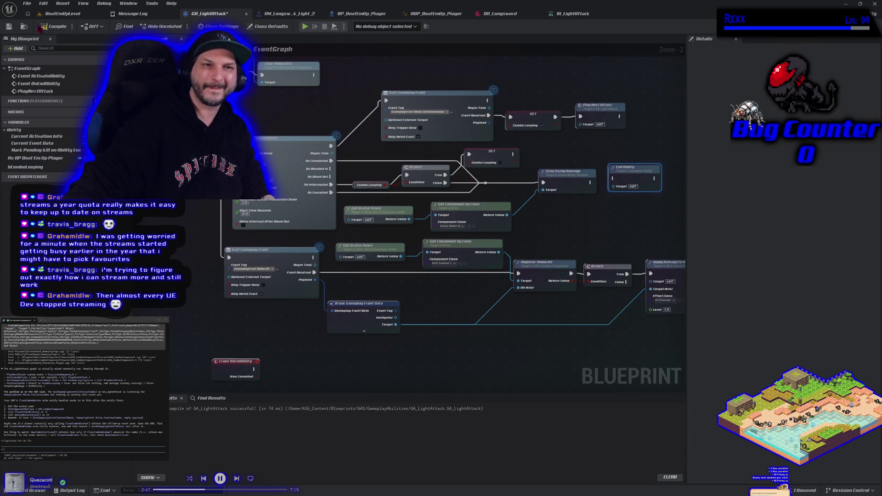
click(57, 17)
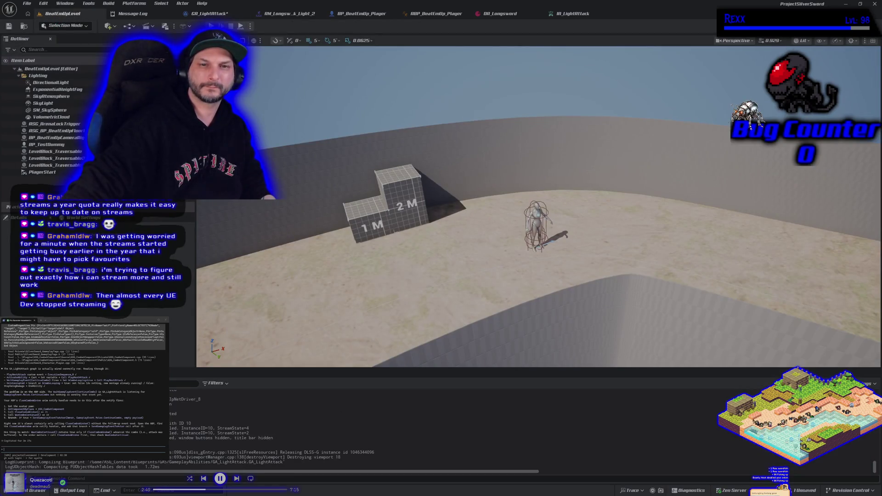
key(alt+p)
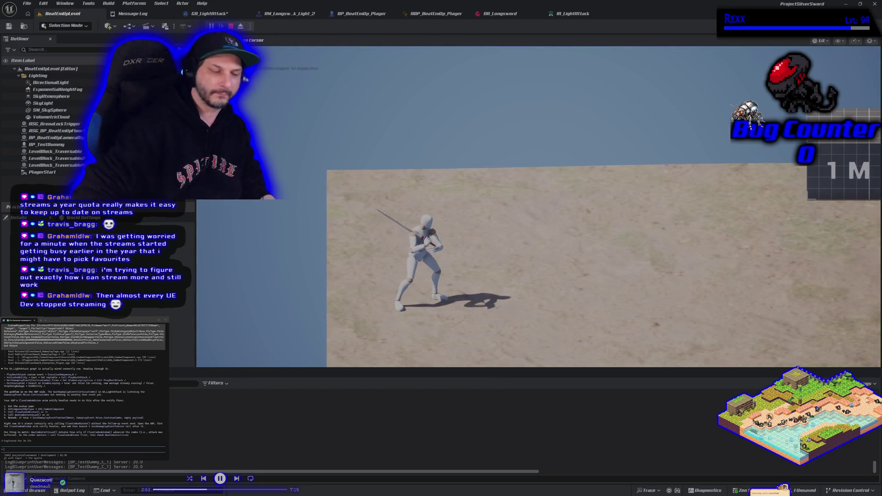
Stop the play test, wire Stop Swing Damage into End Ability, and compile GA_LightAttack.
key(Escape)
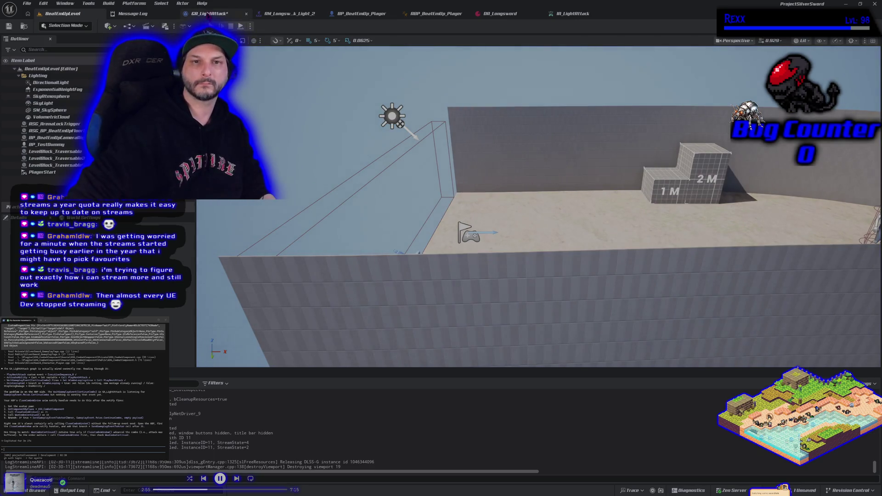
click(209, 14)
drag(591, 182, 620, 180)
click(63, 26)
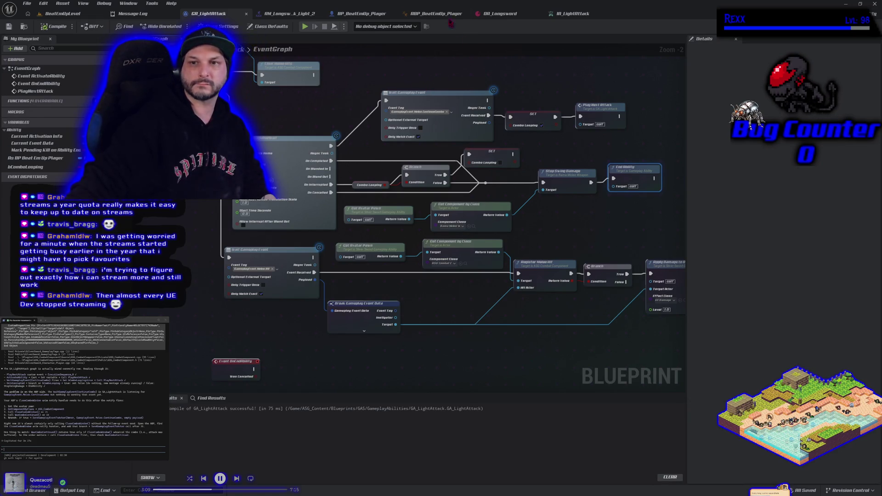
Select both commented melee node groups in ABP_BeatEmUp_Player and send them to the terminal assistant.
click(434, 14)
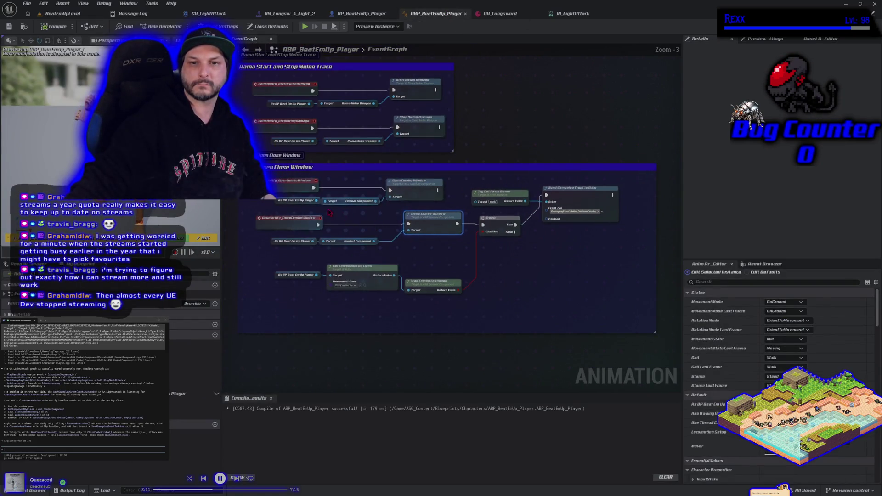
scroll(330, 213, down, 1)
mouse_move(246, 96)
mouse_down()
mouse_move(423, 171)
mouse_move(550, 295)
mouse_up()
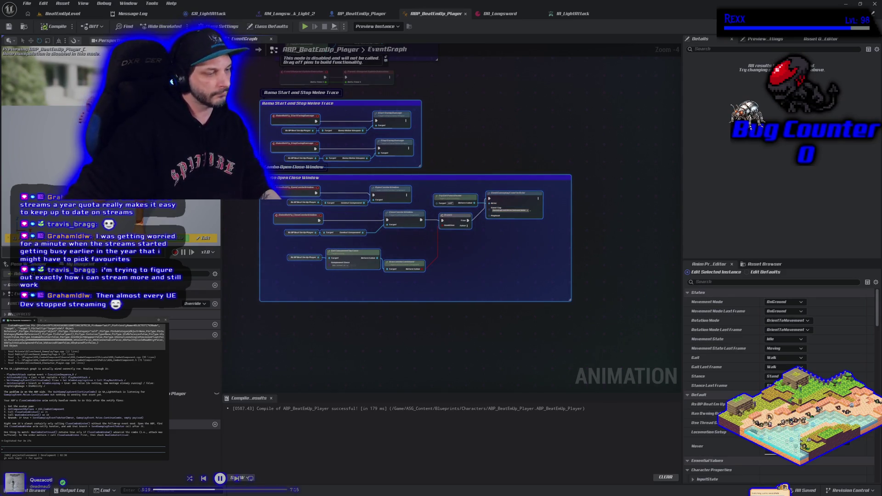
key(ctrl+v)
key(Return)
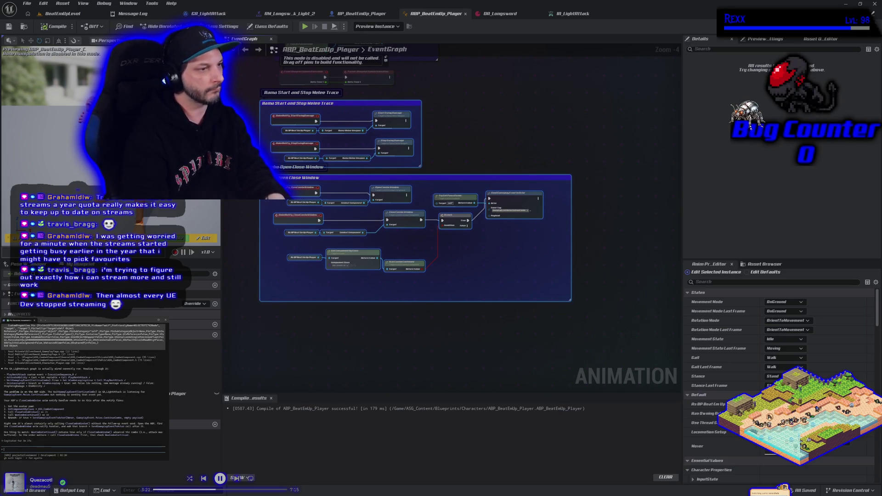
key(Return)
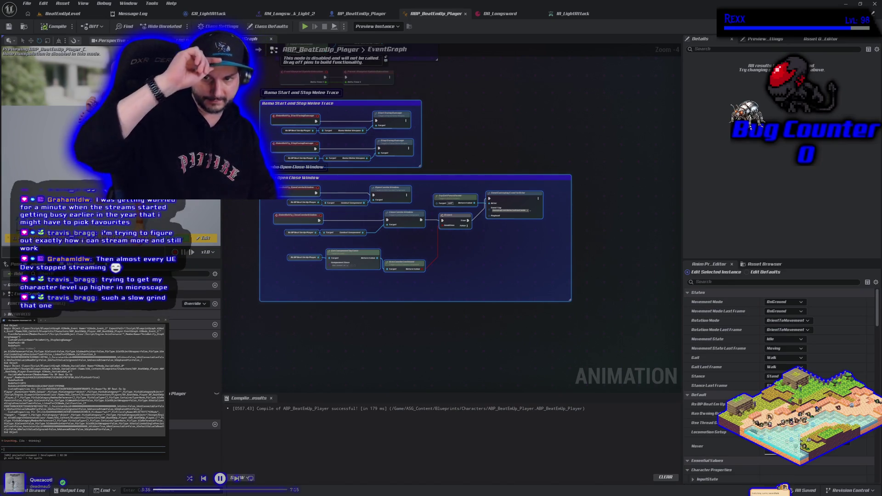
Clear the node selection and start a play session in BeatEmUpLevel.
click(492, 168)
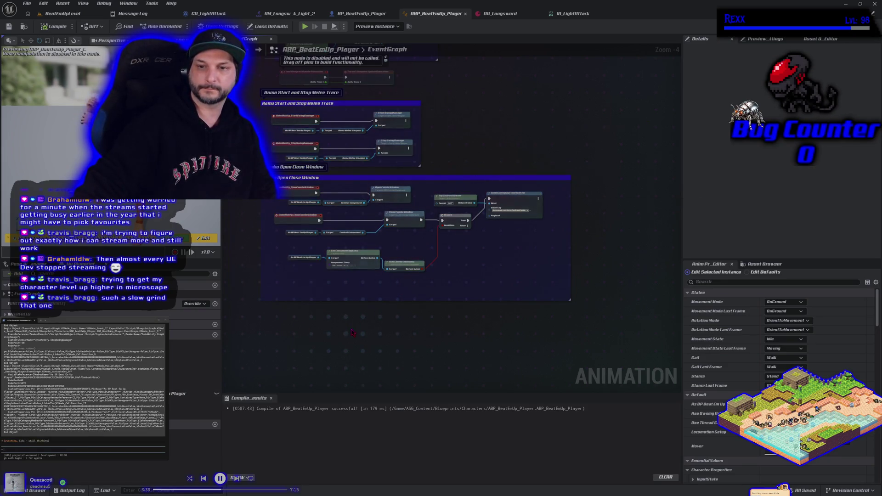
scroll(352, 332, up, 2)
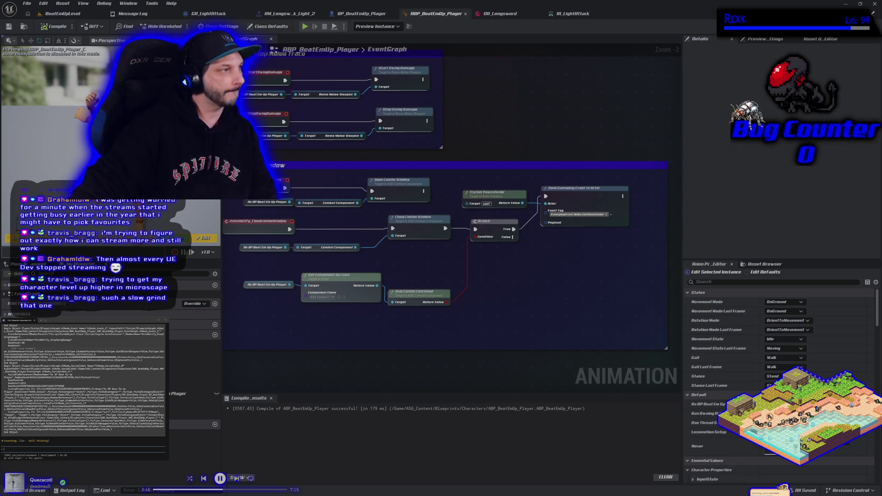
click(63, 13)
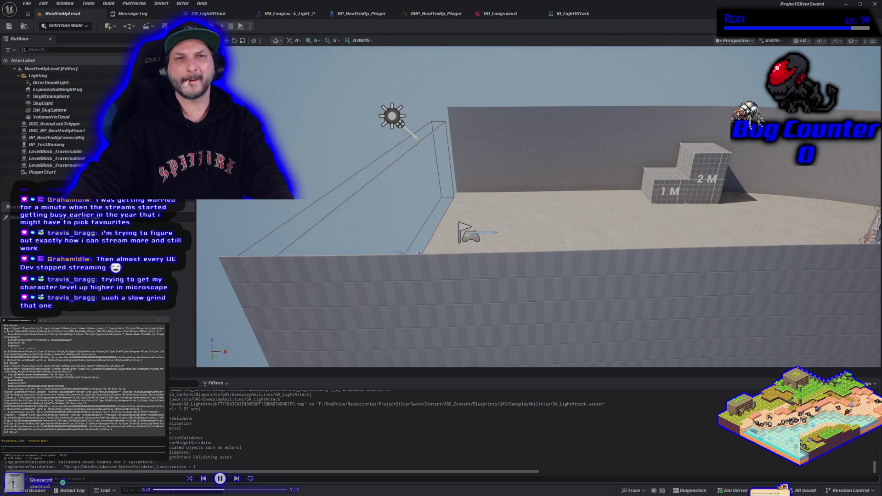
key(alt+p)
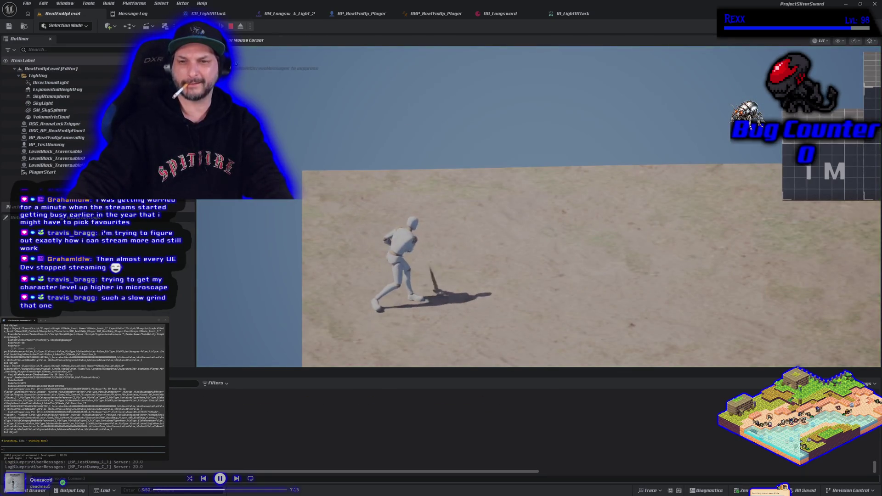
Run the sword-wielding mannequin left across the sand during the play test.
key(a)
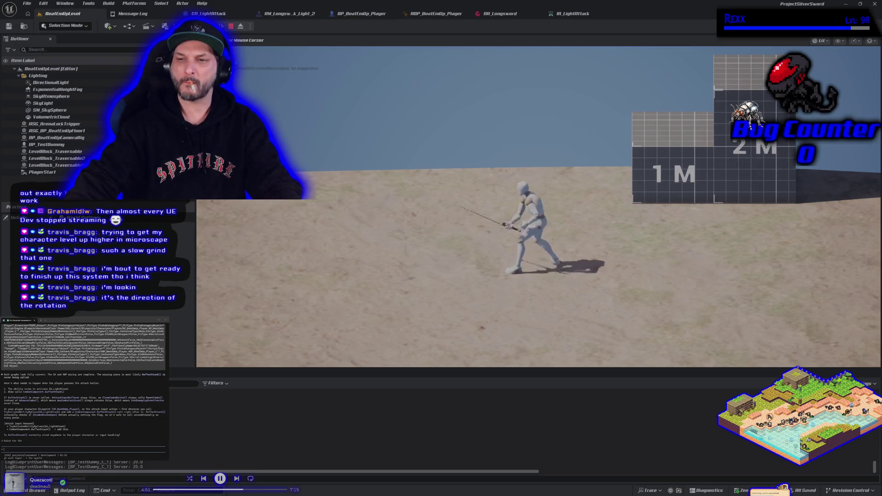
key(a)
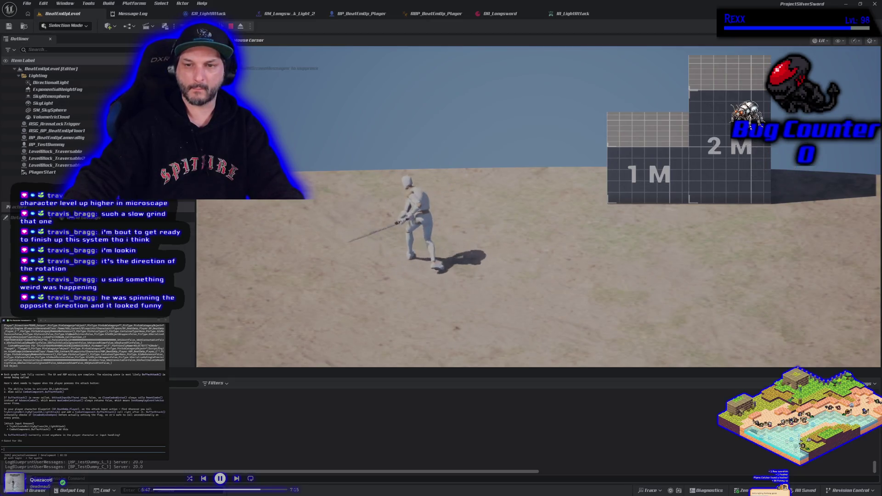
Run left and right, then jump and climb onto the 2 M block.
key(a)
key(d)
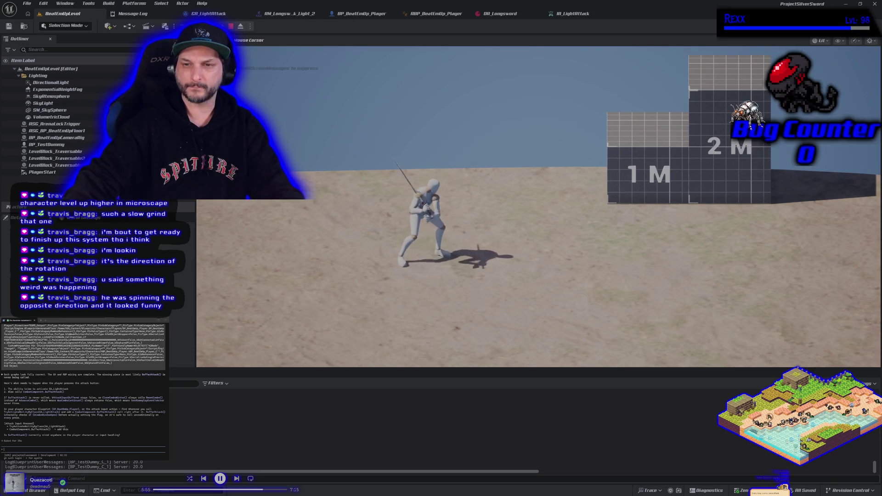
key(d)
key(space)
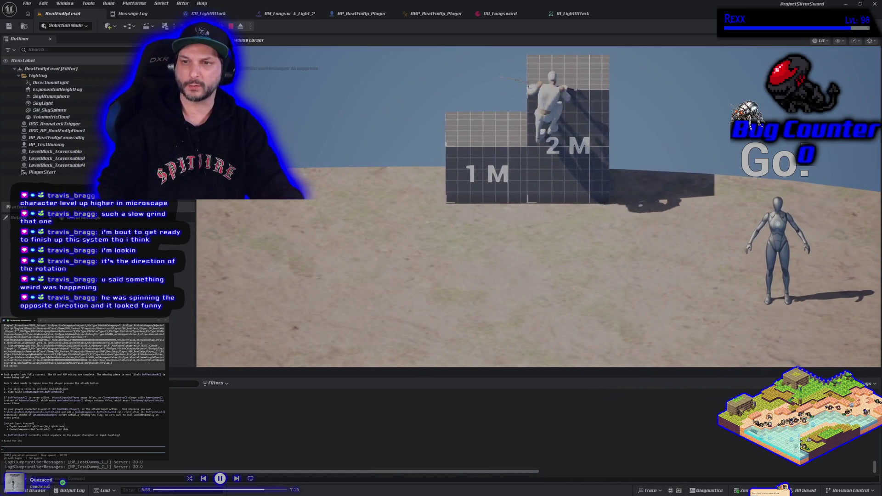
key(space)
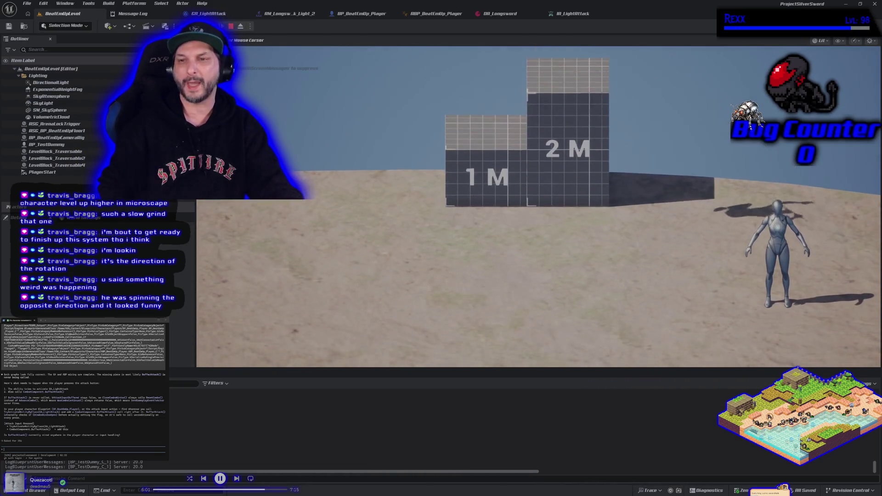
key(a)
key(d)
key(space)
Hop onto the 1 M block and climb from it up to the 2 M block repeatedly.
key(s)
key(w)
key(space)
key(d)
key(space)
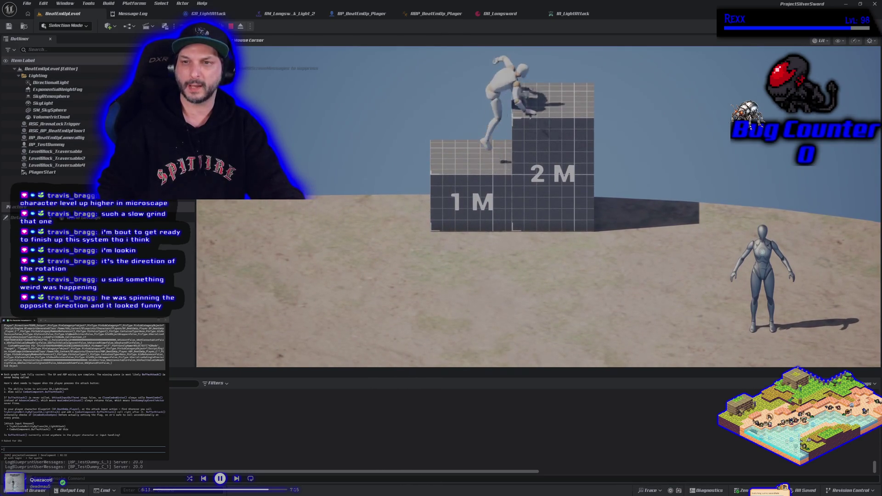
key(s)
key(w)
key(space)
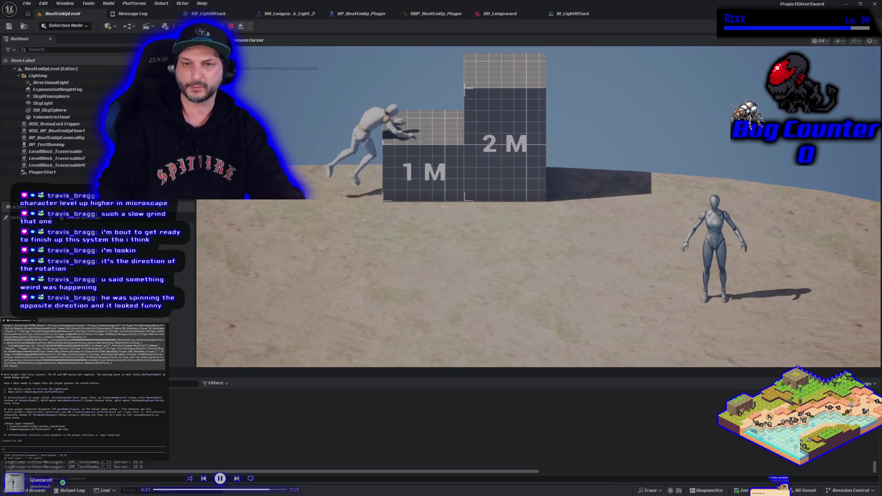
key(space)
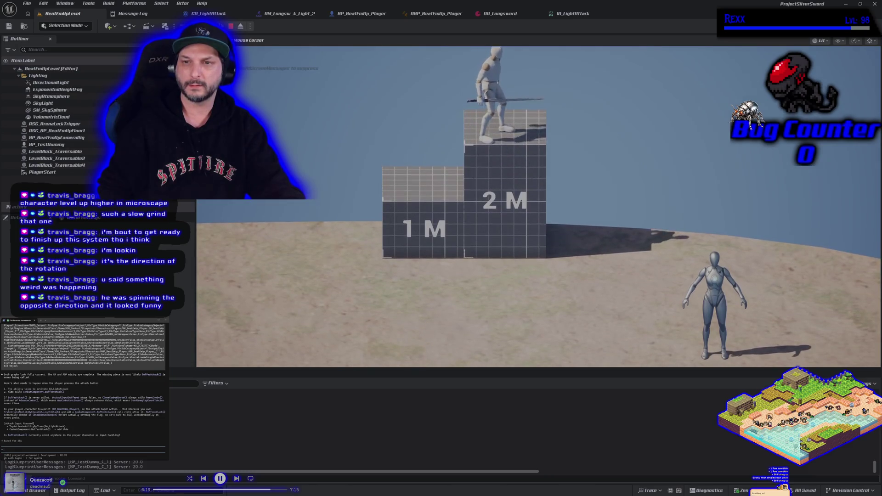
key(s)
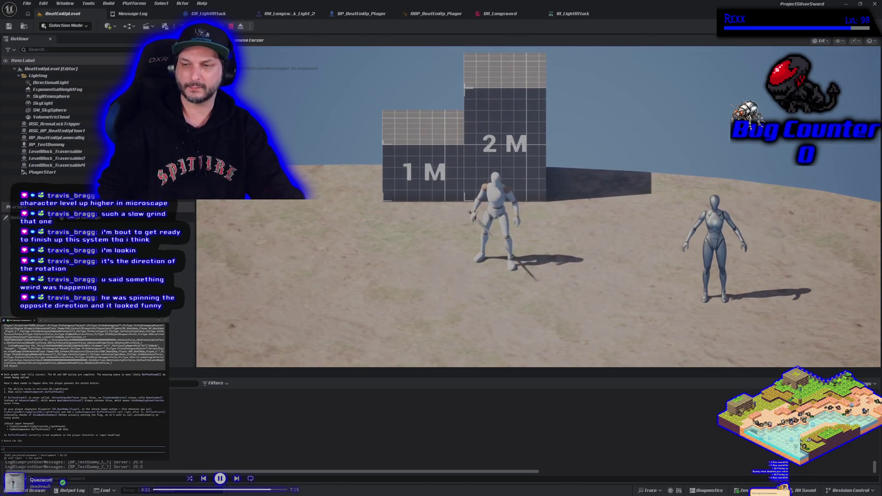
Run back and forth over to the training dummy, then end the play session.
key(a)
key(d)
key(a)
key(d)
key(w)
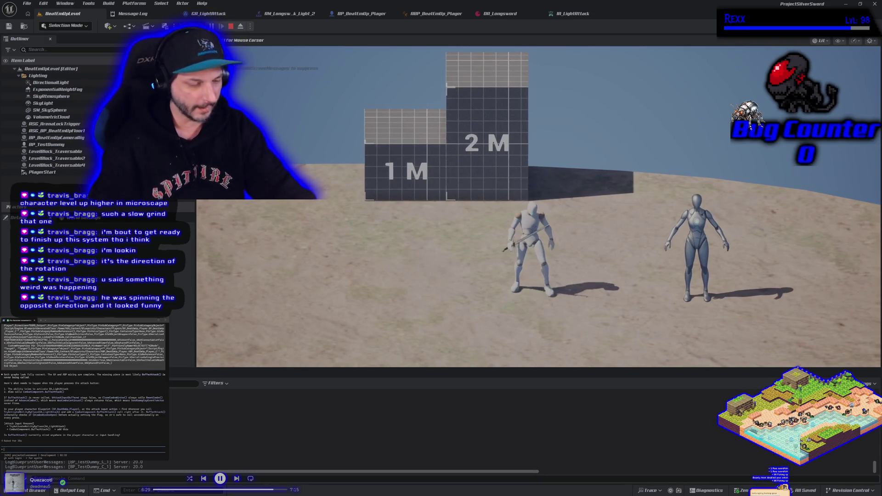
key(Escape)
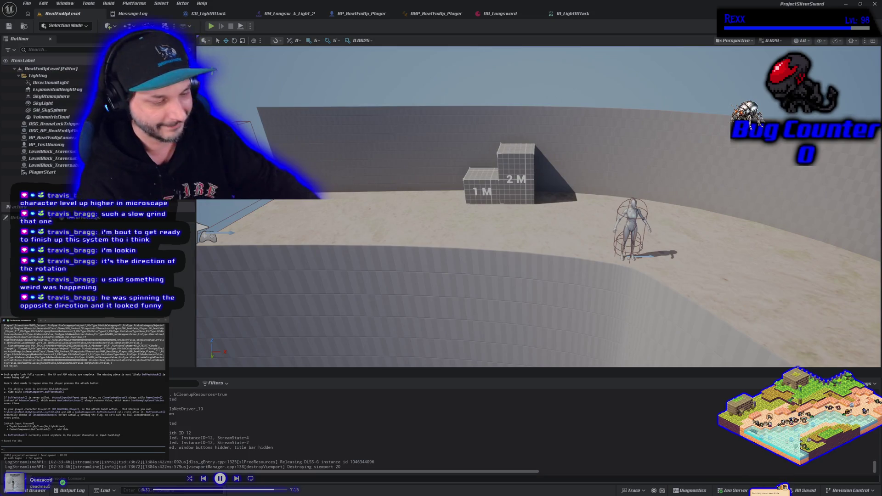
Start a Play-In-Editor session and run, jump onto the 1M block and jump back off.
key(alt+p)
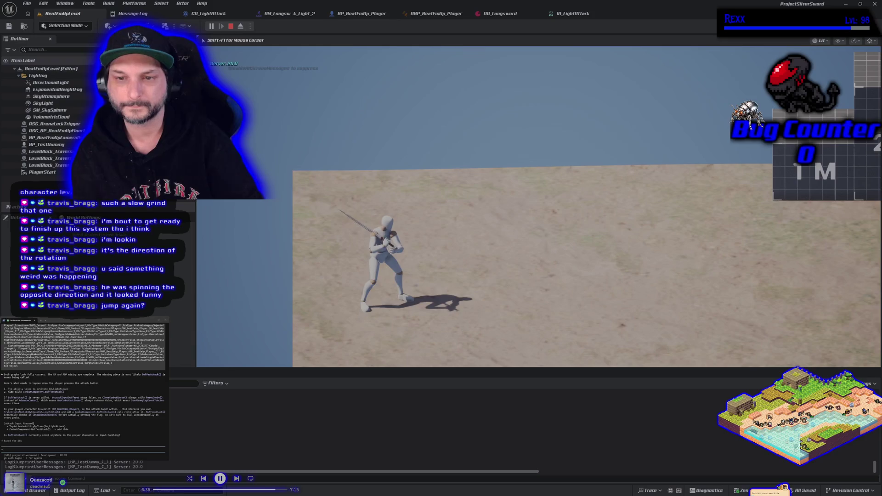
key(d)
key(space)
key(d)
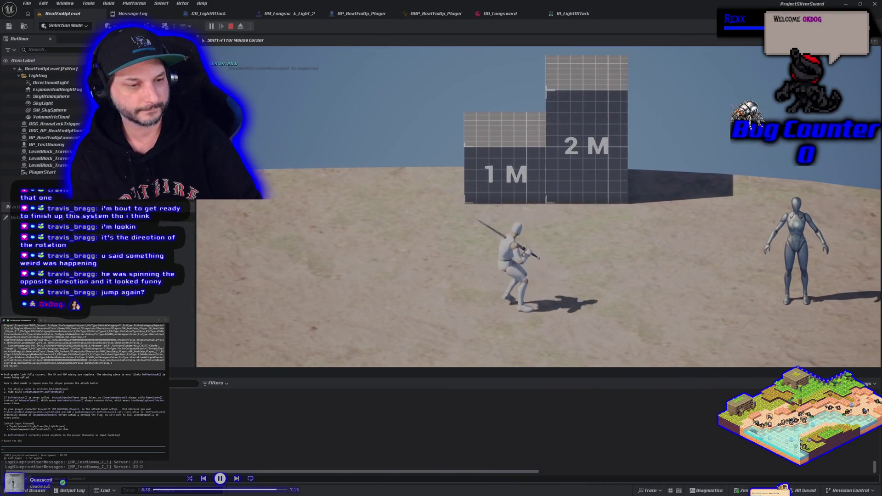
key(a)
key(space)
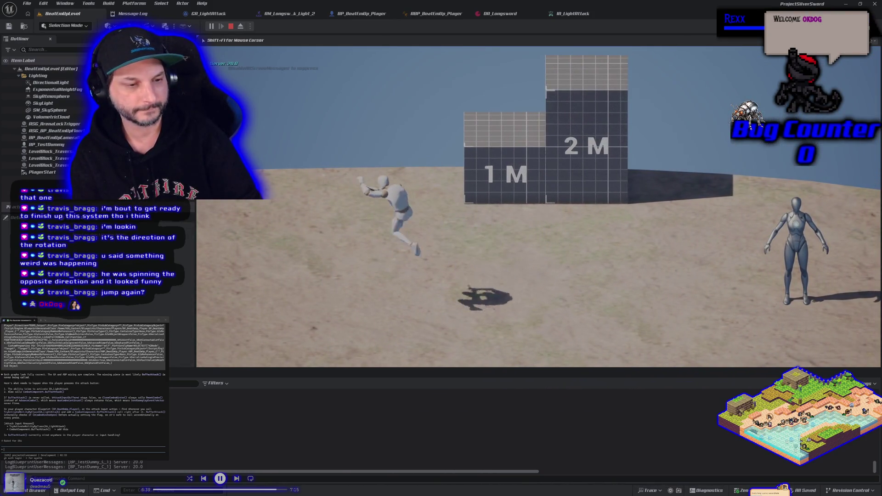
key(d)
key(space)
key(d)
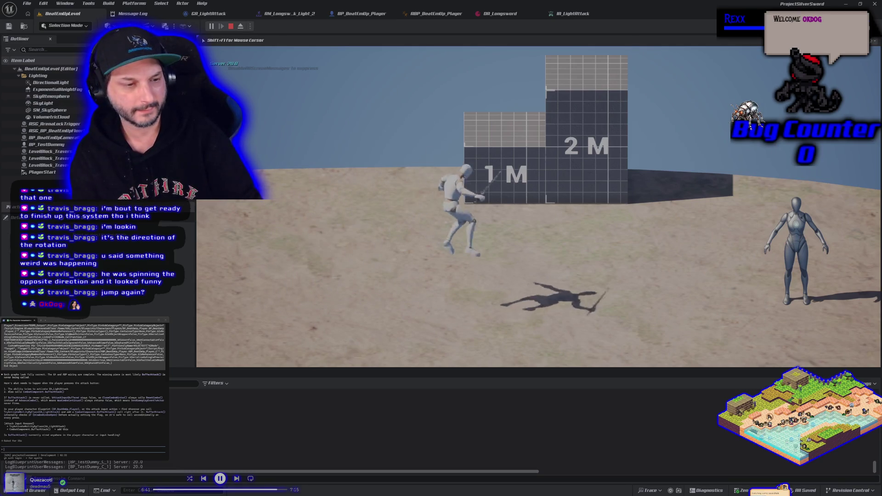
key(space)
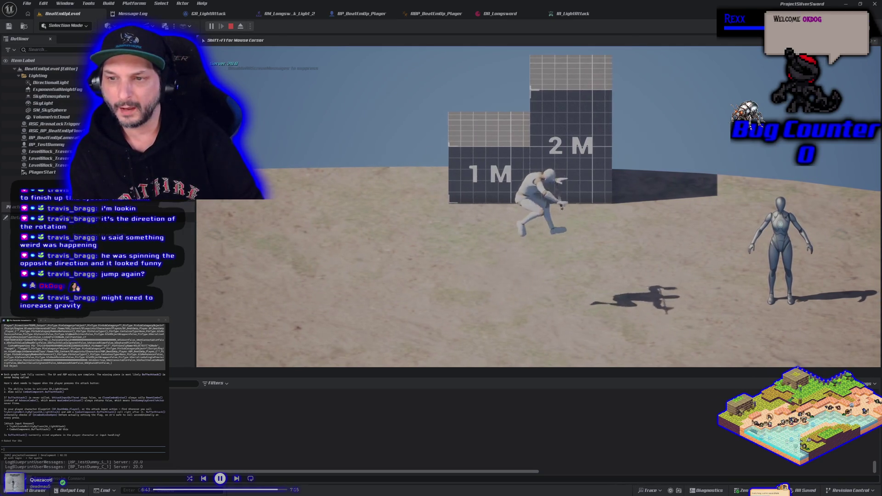
key(space)
key(w)
key(space)
key(space)
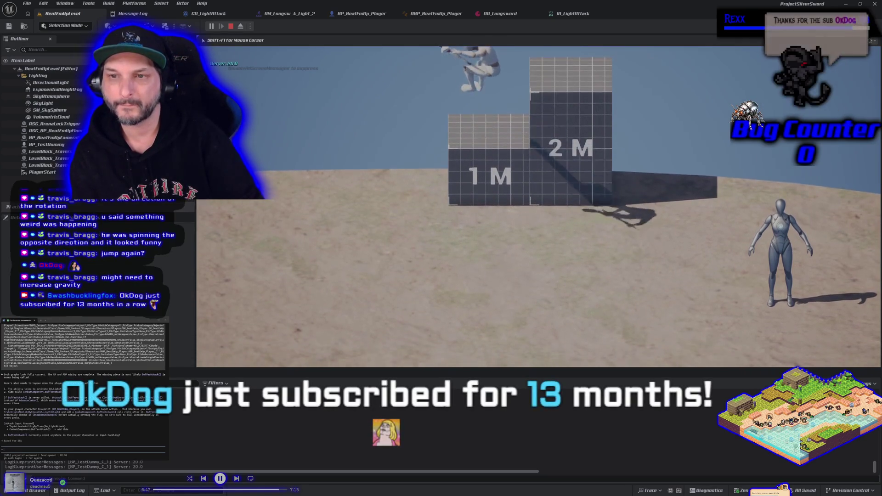
key(s)
key(space)
key(w)
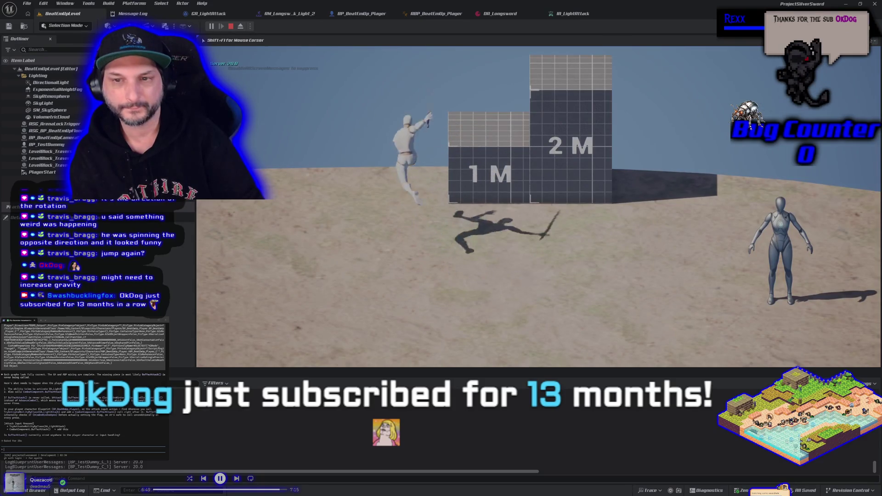
Run left and right toward the dummy, test jump height and a light sword attack, then stop playing.
key(s)
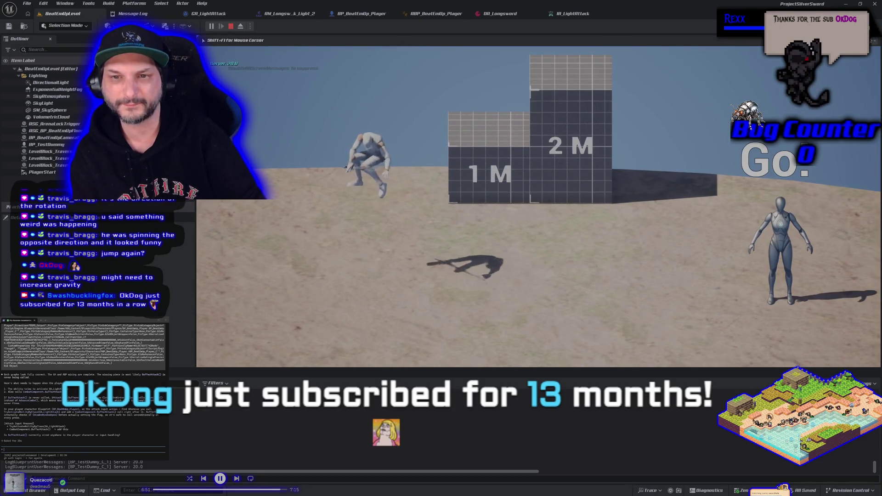
key(d)
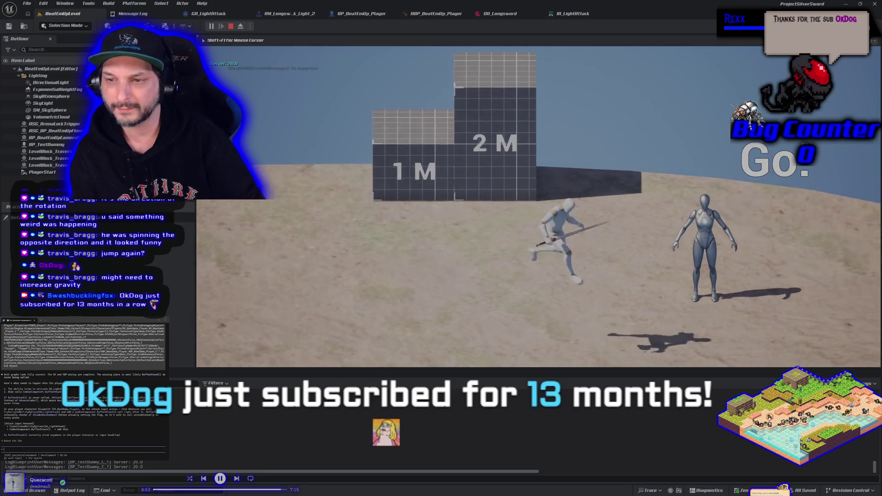
key(d)
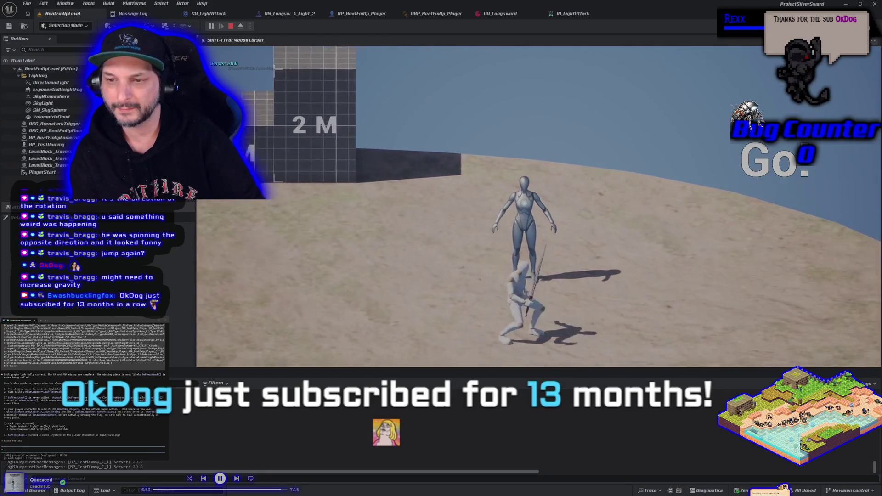
key(d)
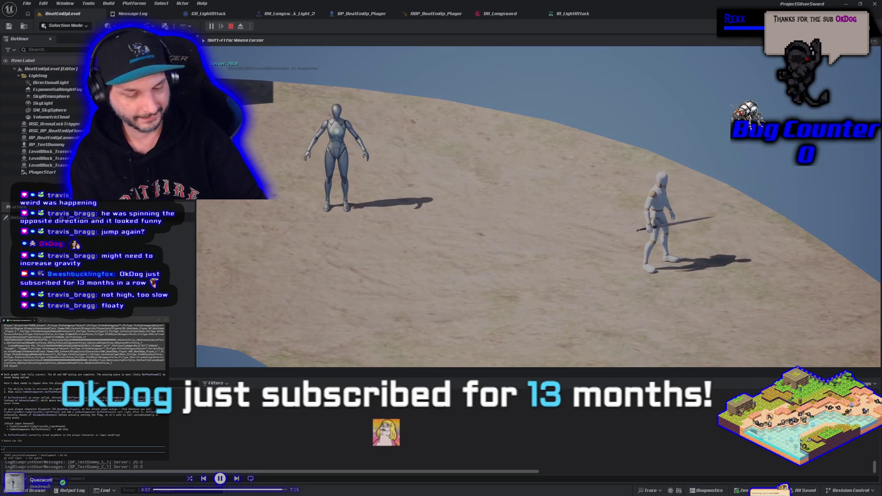
key(a)
key(a)
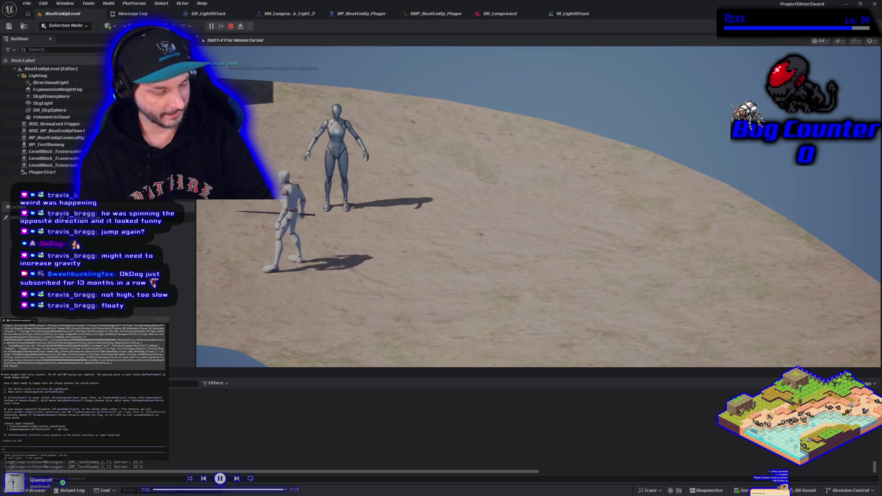
key(d)
key(d)
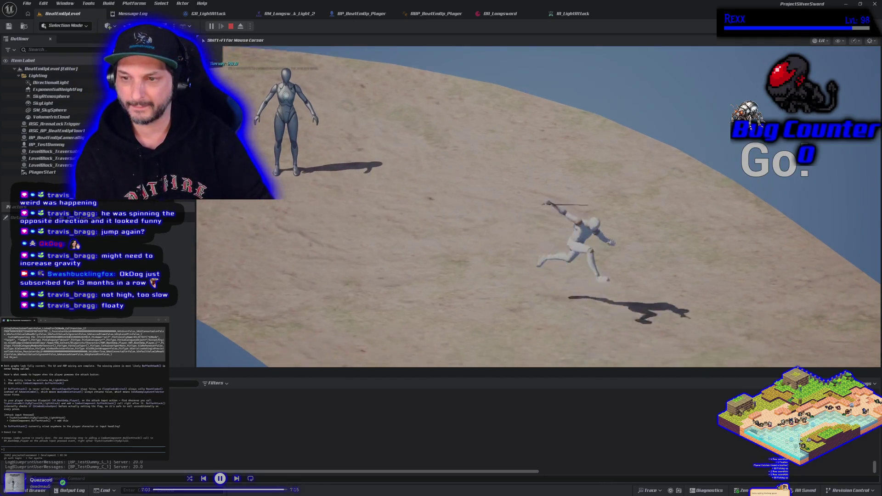
key(d)
key(space)
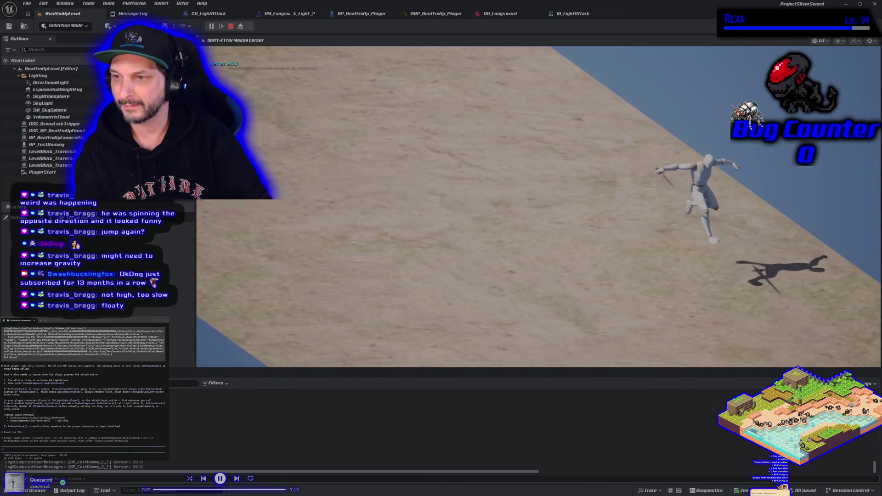
key(space)
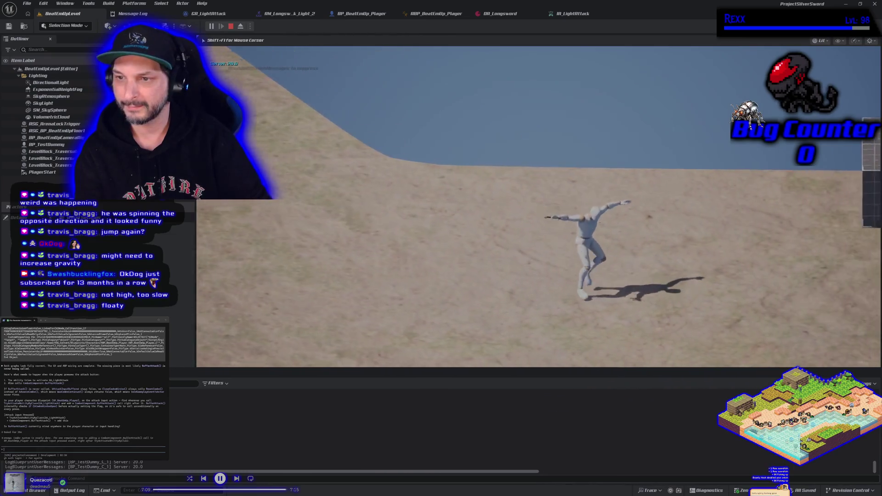
key(a)
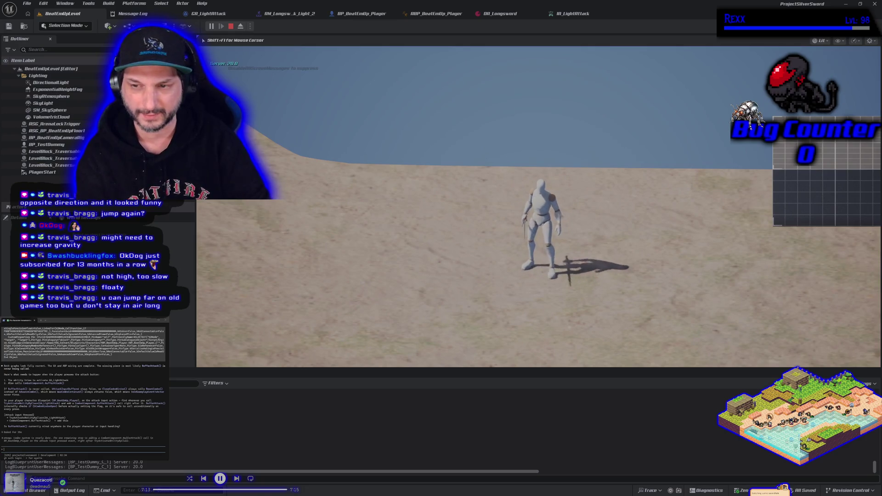
click(538, 207)
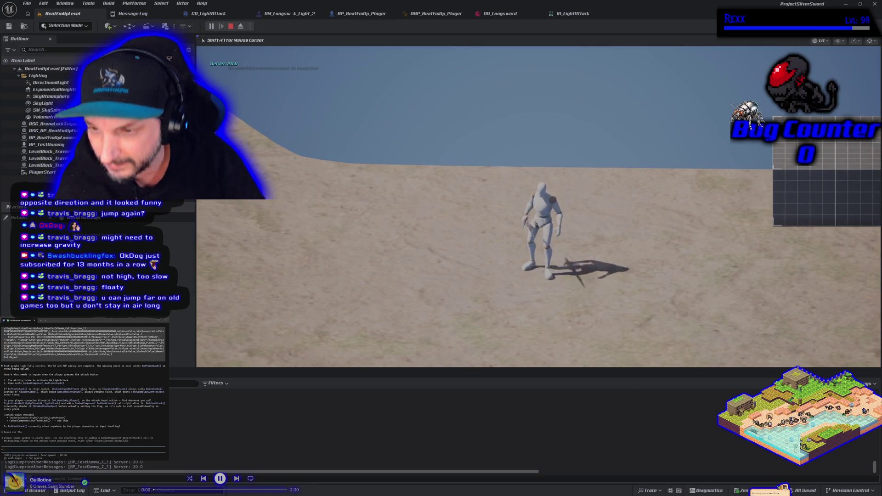
key(space)
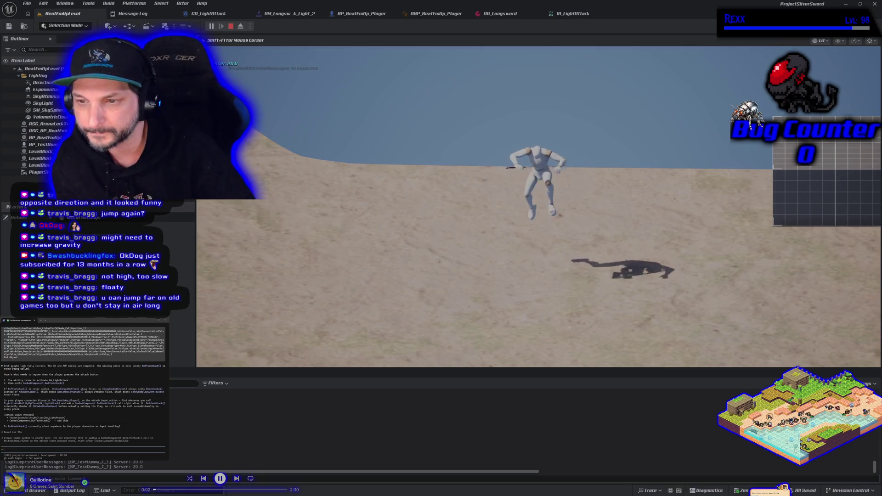
key(space)
key(a)
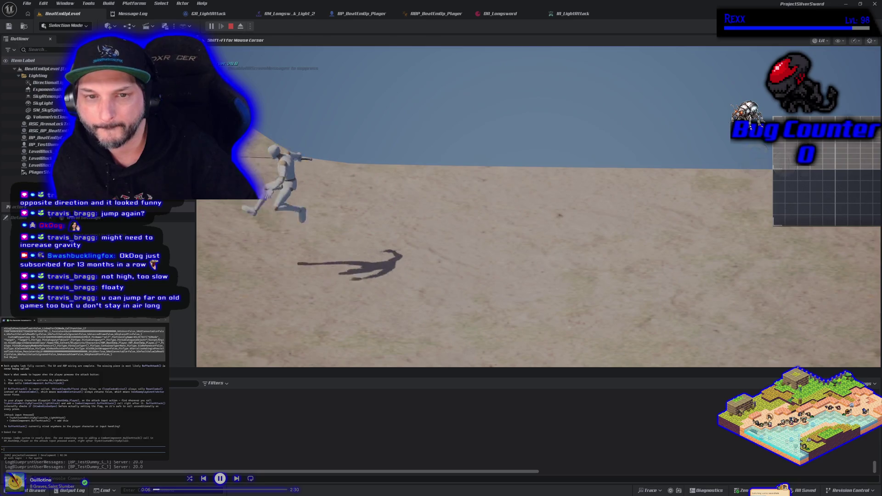
key(d)
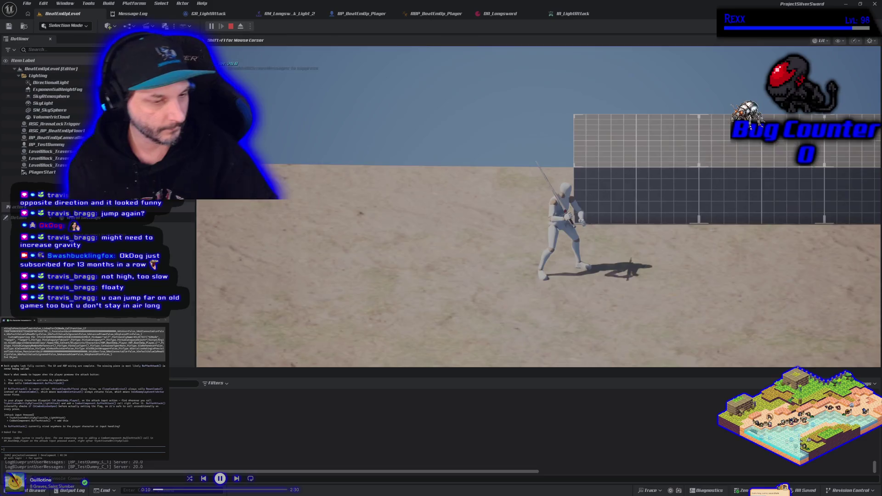
key(Escape)
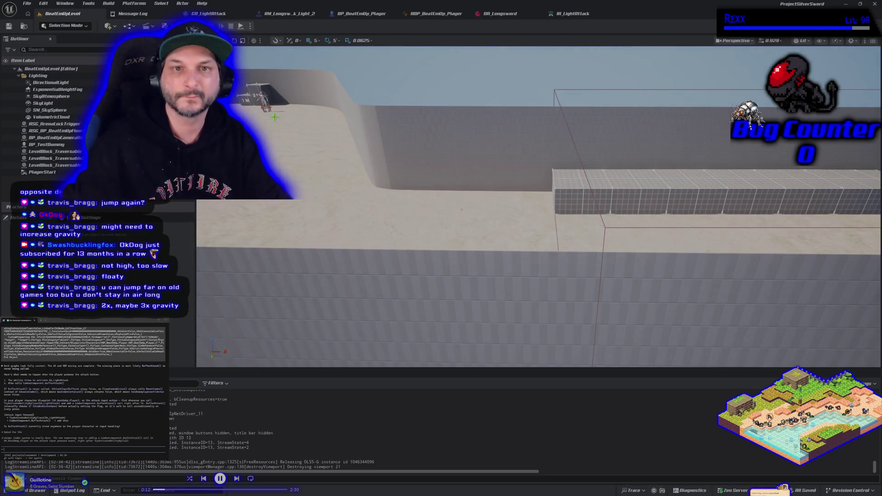
Filter BP_BeatEmUp_Player's Details for the gravity settings and compile the blueprint.
click(366, 14)
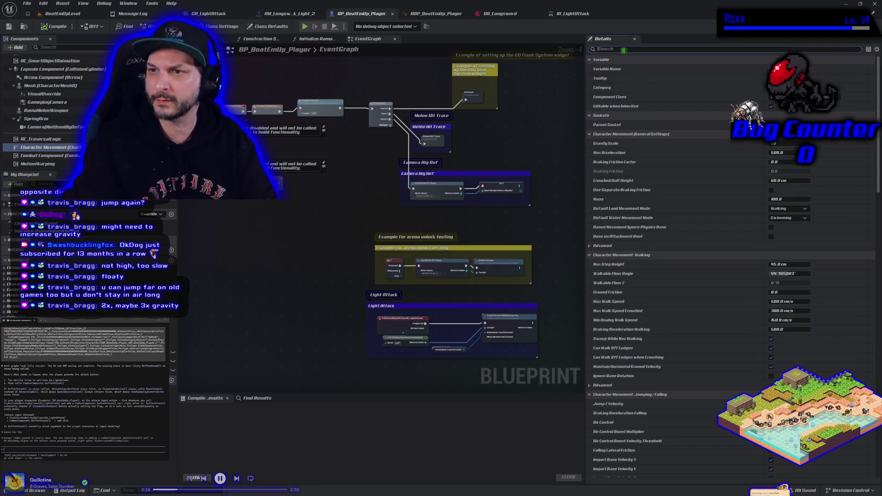
text(grav)
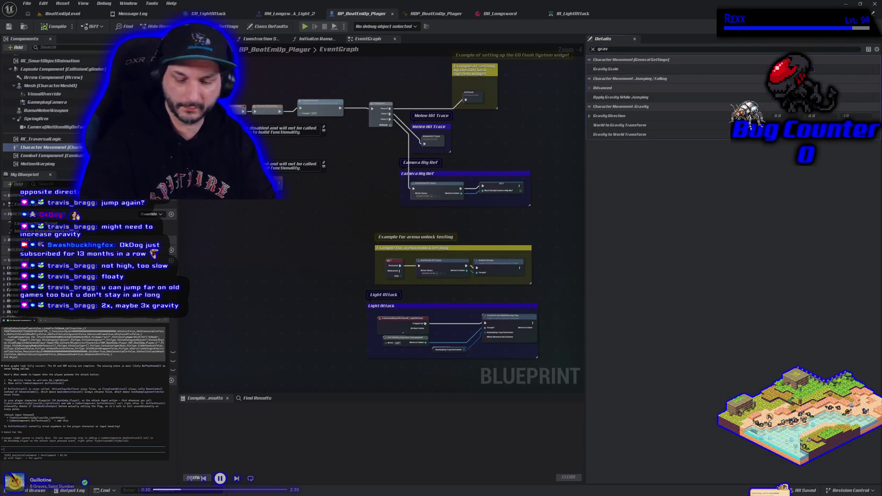
click(50, 29)
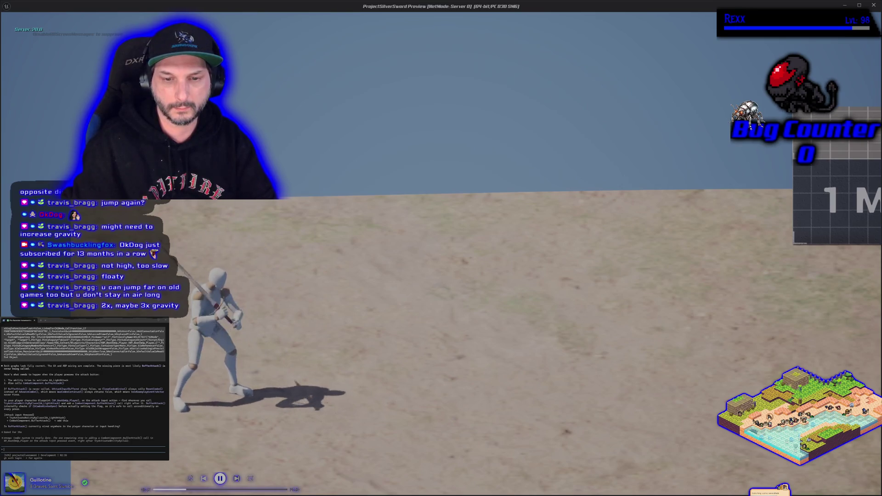
In the game preview, run, leap and jump high to check the gravity feel, then close it.
key(d)
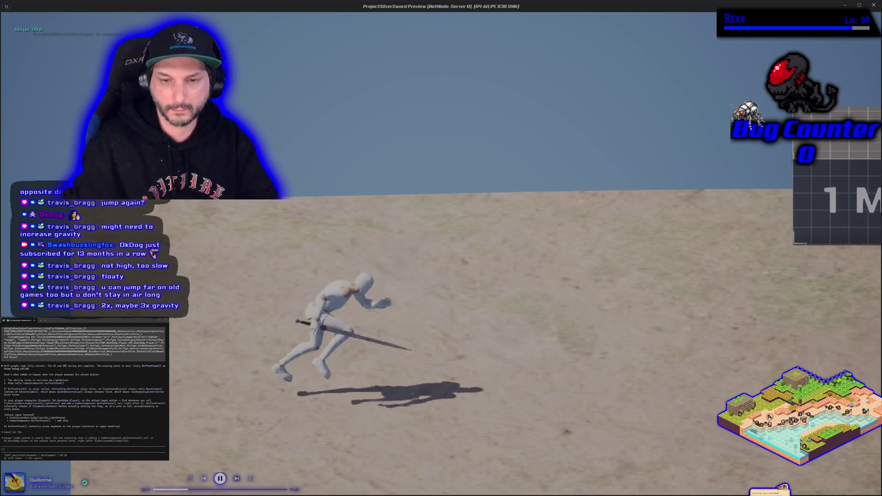
key(a)
key(space)
key(d)
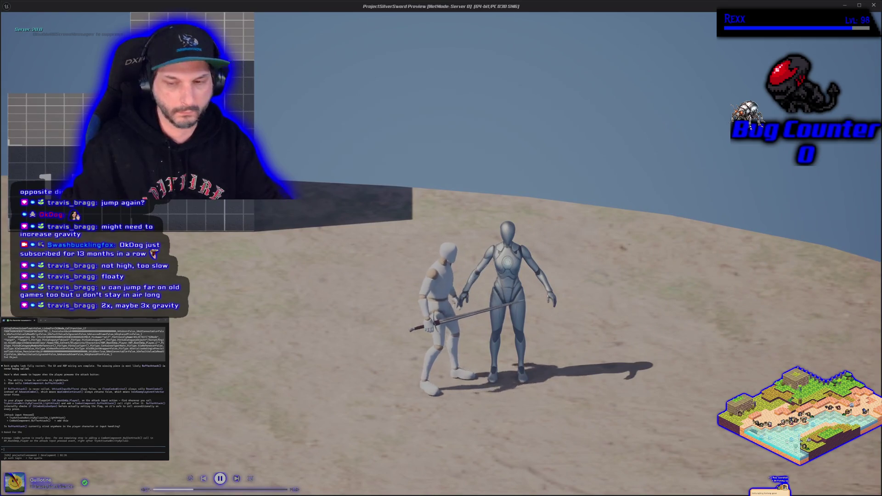
key(a)
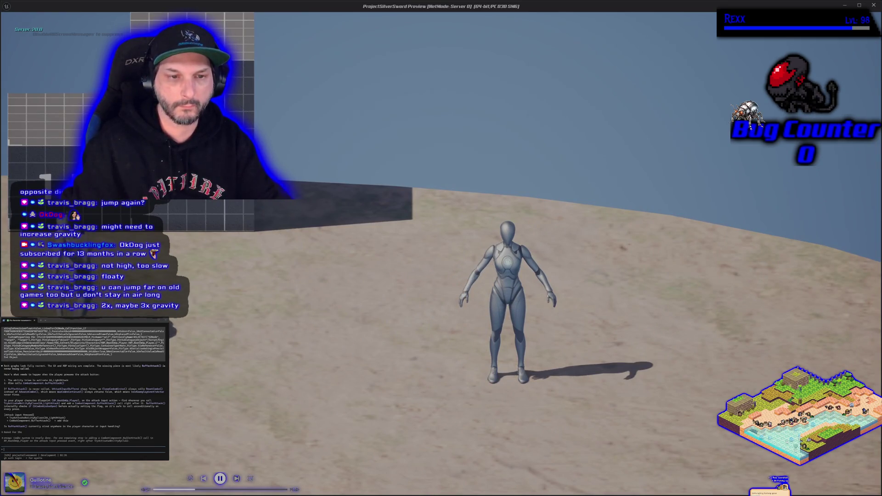
key(space)
key(space)
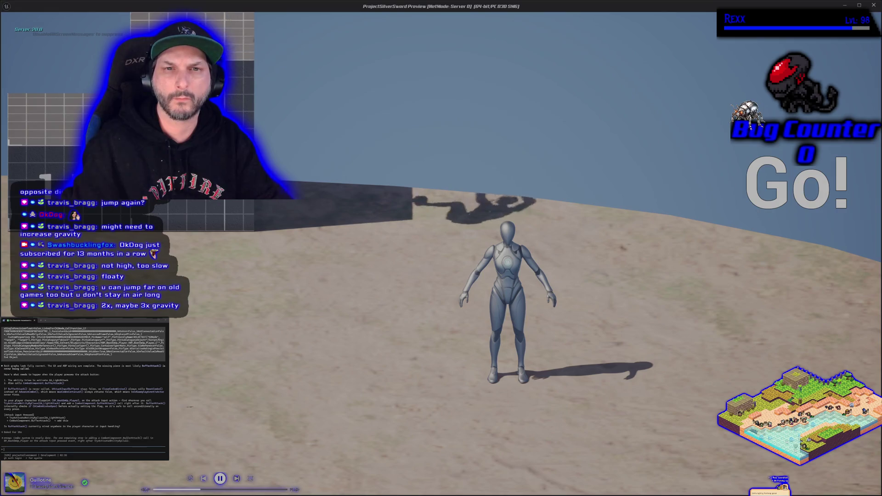
key(Escape)
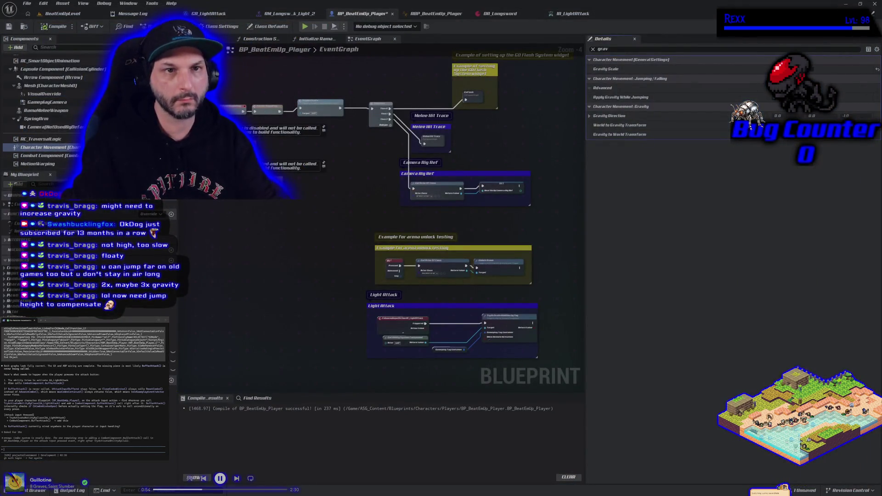
click(72, 14)
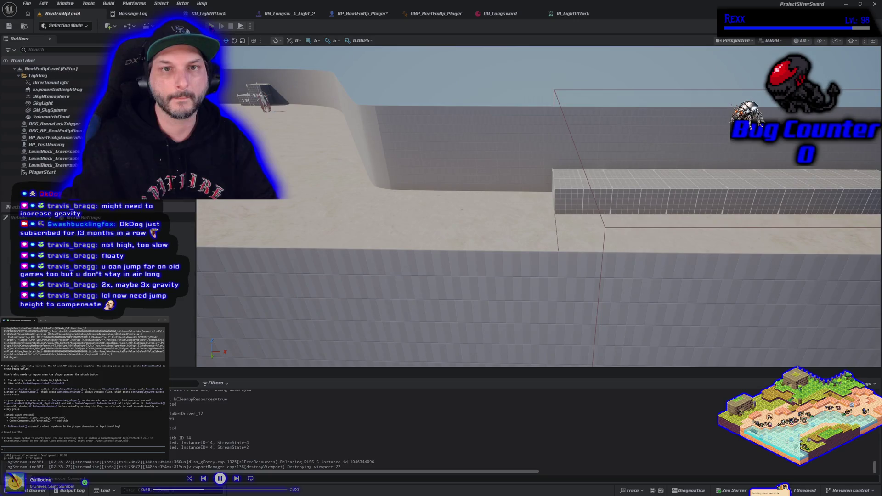
Play in the editor, jump up onto the 2M block, drop off, and stop the session.
key(alt+p)
key(d)
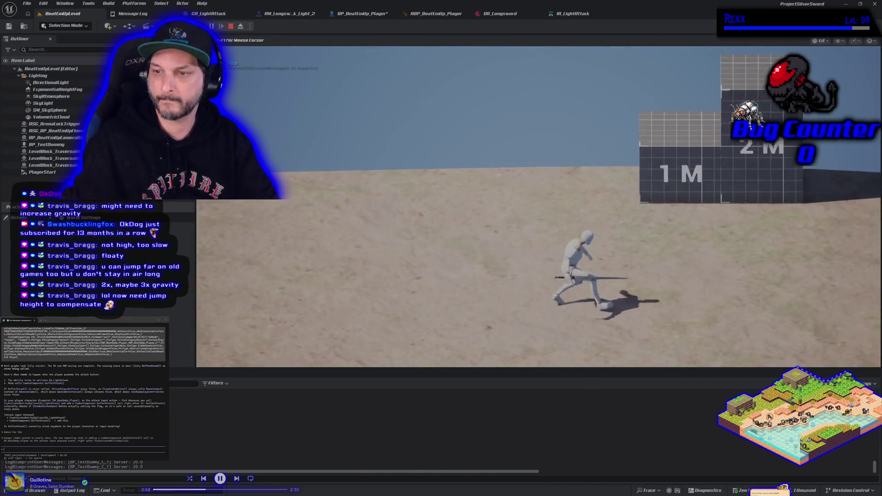
key(space)
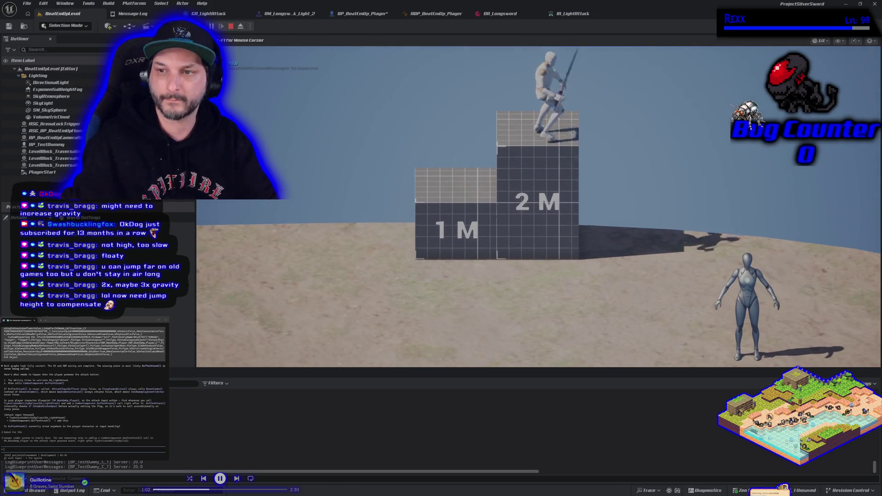
key(a)
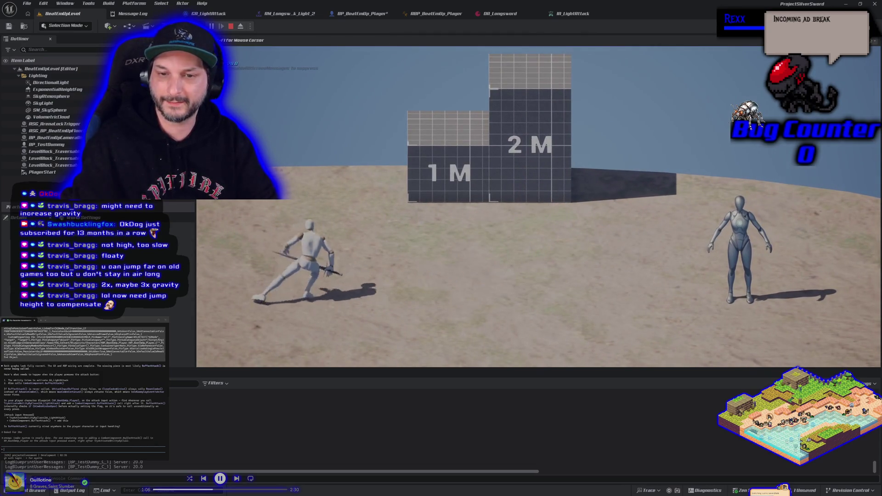
key(Escape)
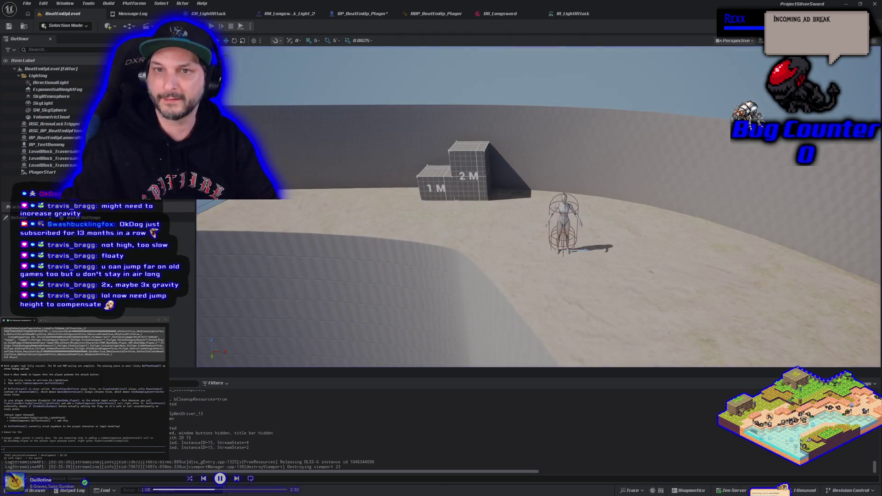
From the player blueprint, run another standalone game preview, then close it and return to BeatEmUpLevel.
click(371, 14)
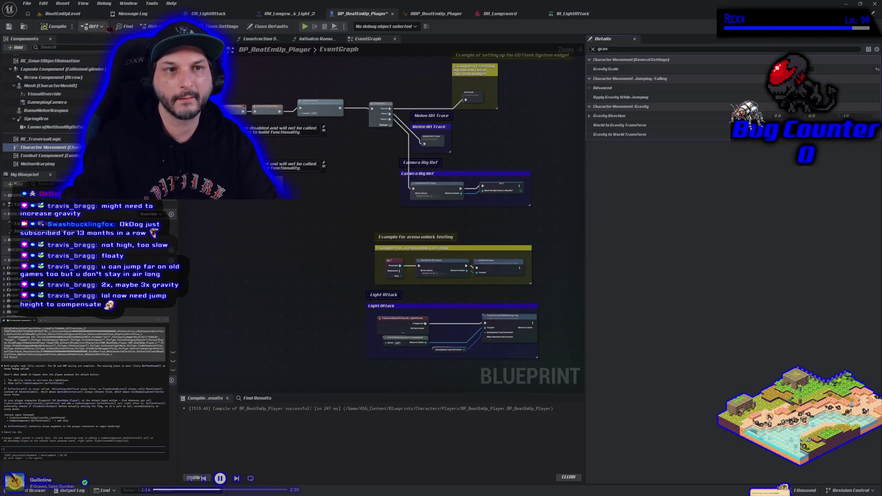
key(alt+p)
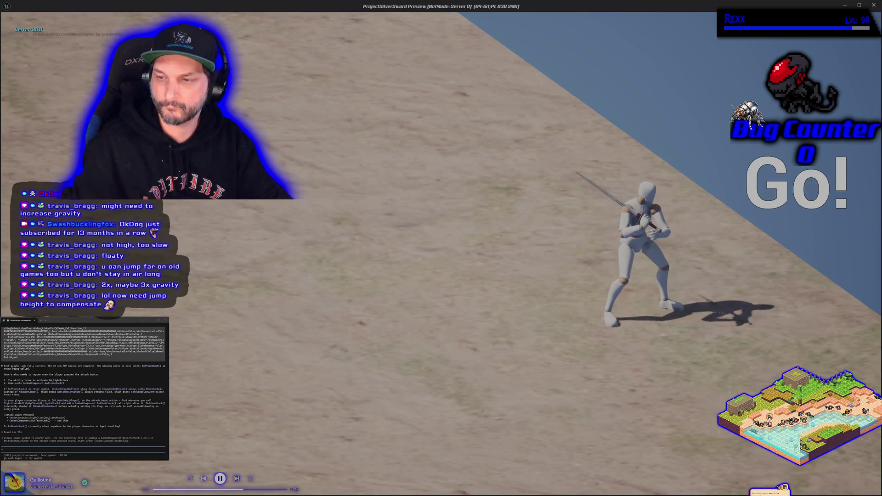
key(Escape)
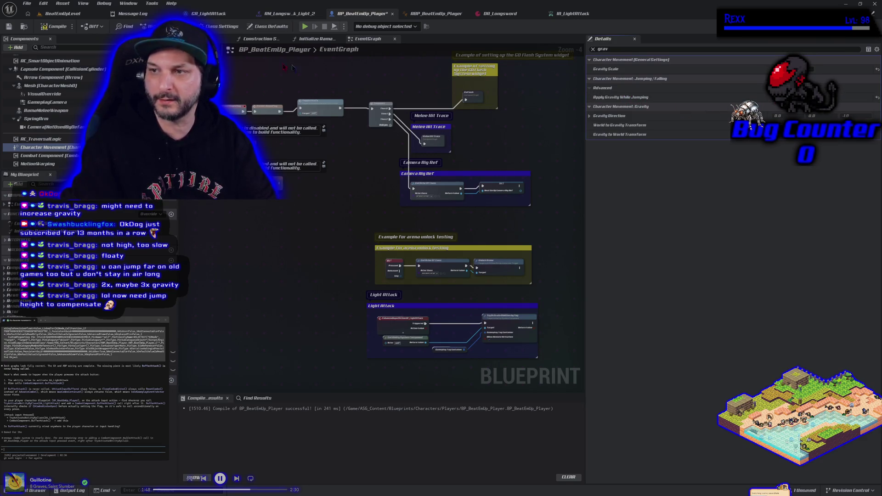
click(85, 15)
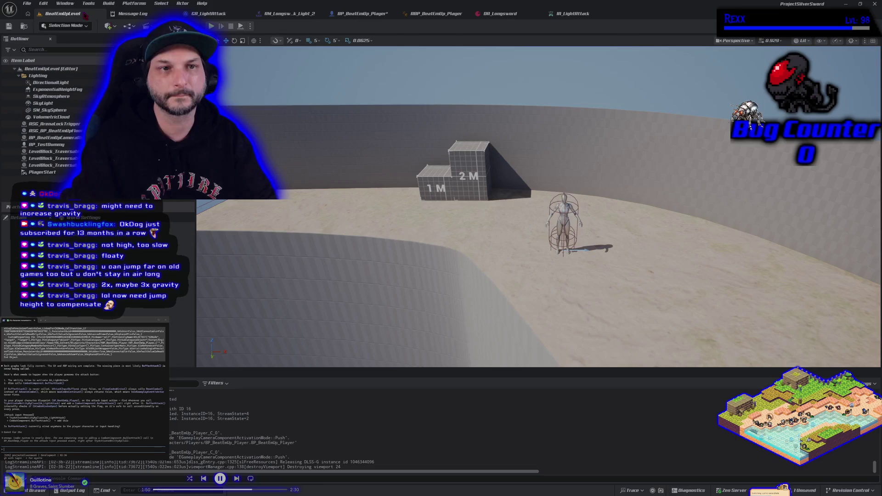
Run a quick play test with a jump, stop it, and check the player blueprint graph.
click(212, 25)
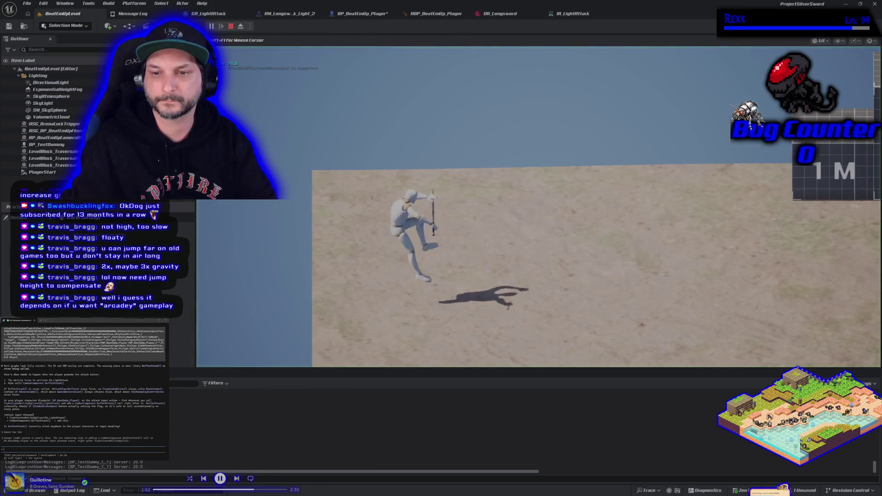
key(space)
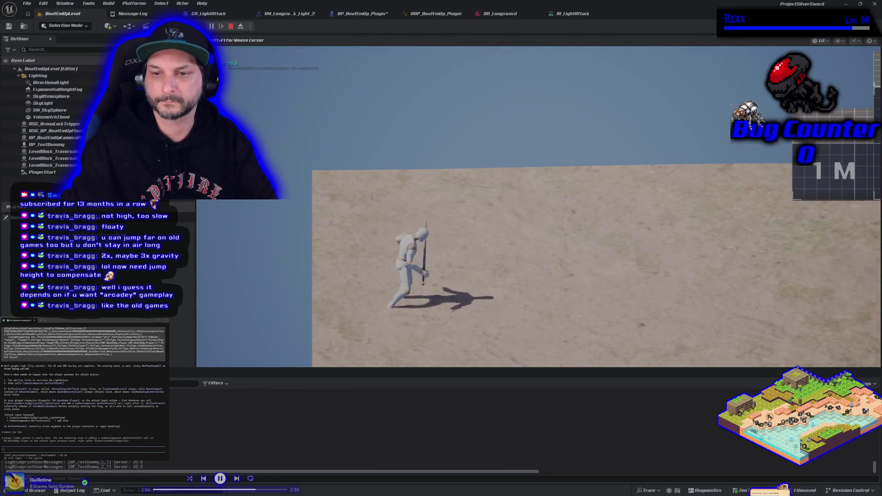
key(Escape)
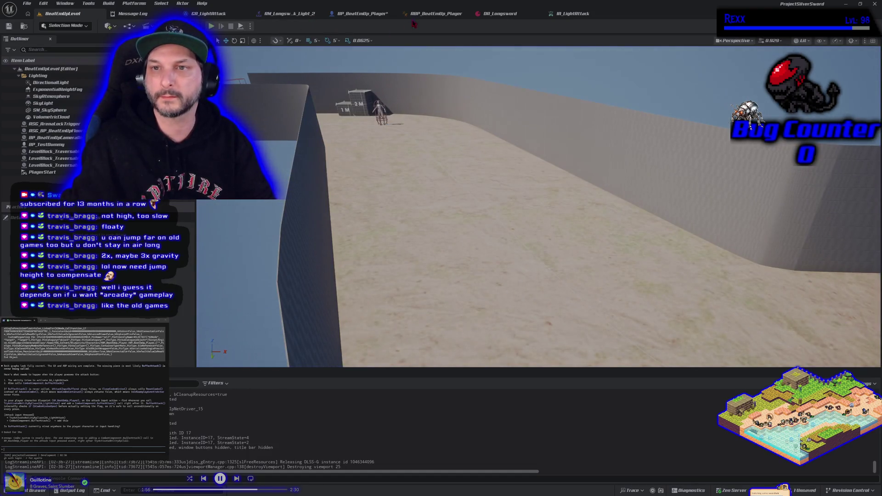
click(363, 17)
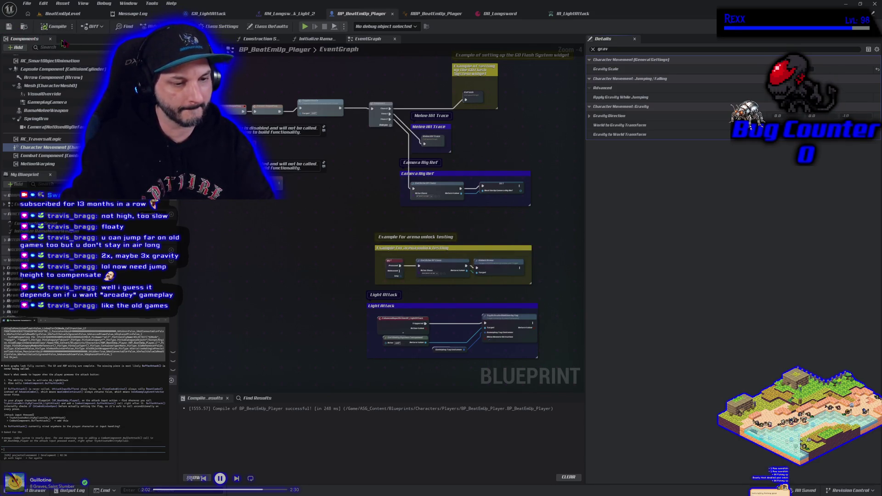
click(85, 15)
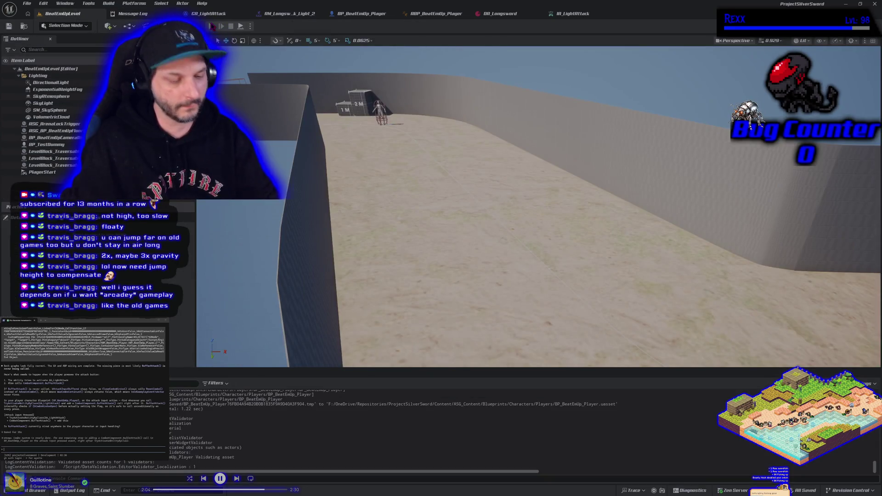
Play the level again, running past the dummy, jumping twice and throwing a light attack, then stop.
click(212, 26)
key(d)
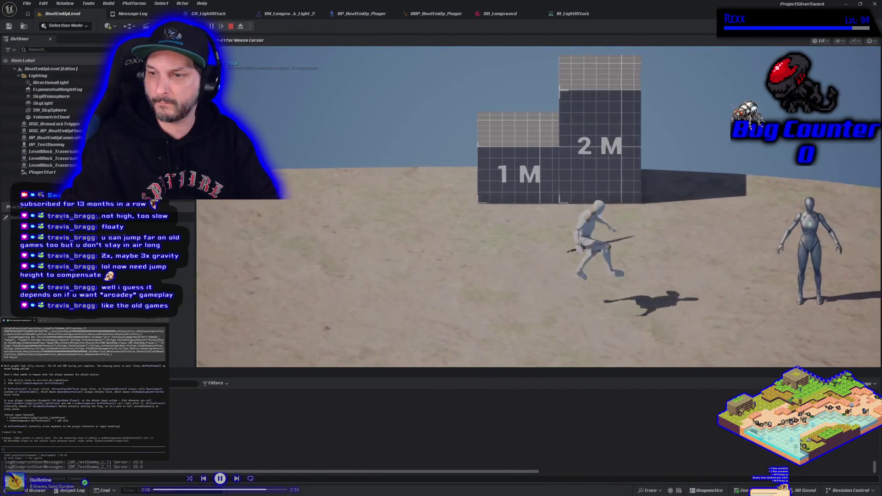
key(s)
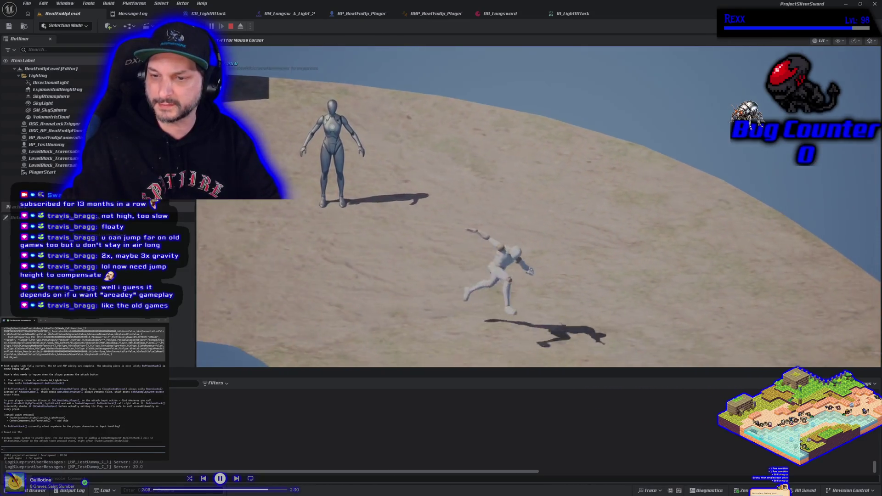
key(space)
key(space)
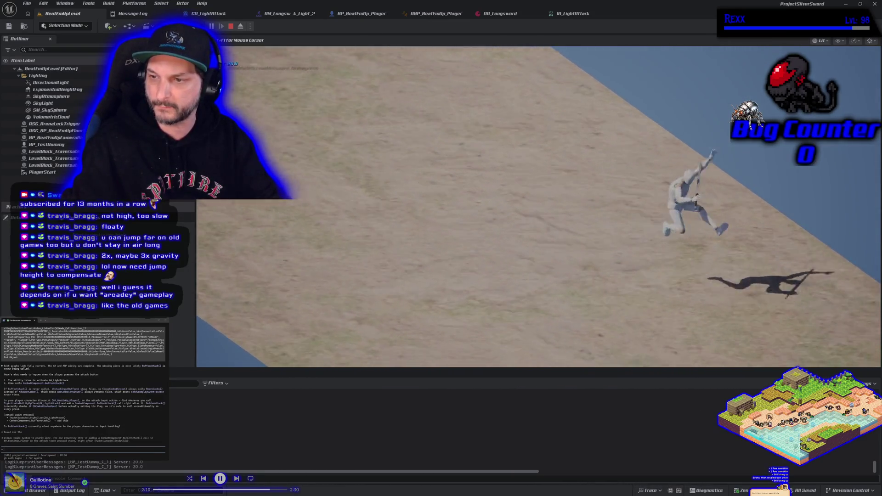
key(a)
key(space)
key(a)
key(d)
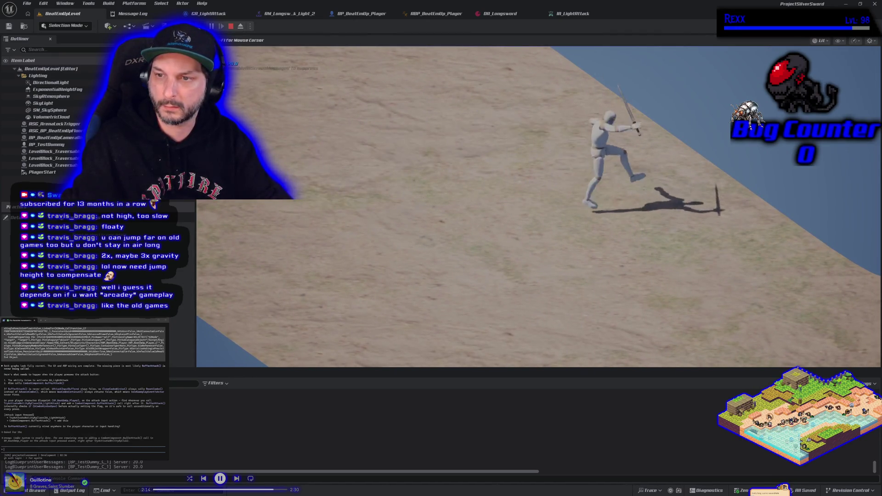
key(Escape)
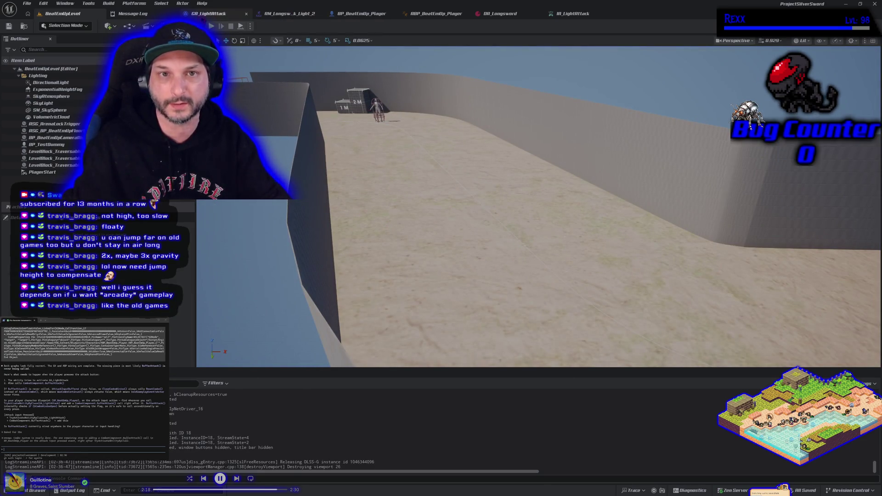
click(221, 14)
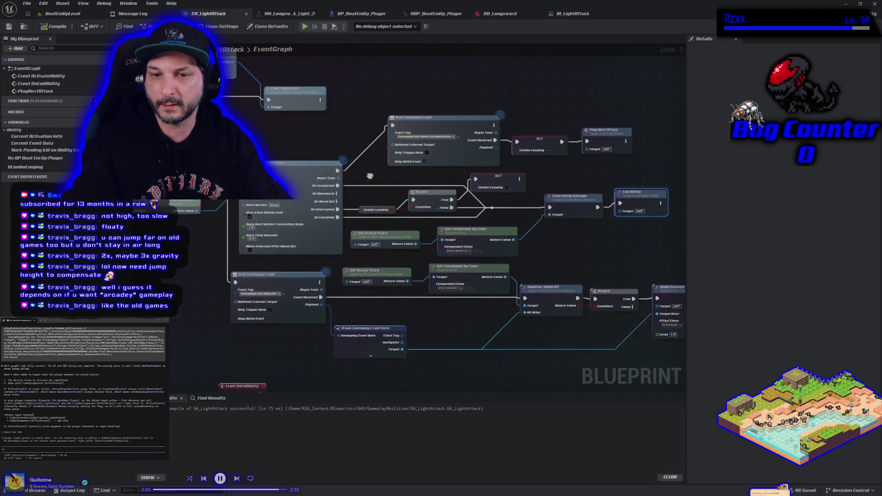
Review DA_Longsword and IA_LightAttack, close IA_LightAttack, and check ABP_BeatEmUp_Player before returning to BP_BeatEmUp_Player.
click(505, 15)
click(570, 15)
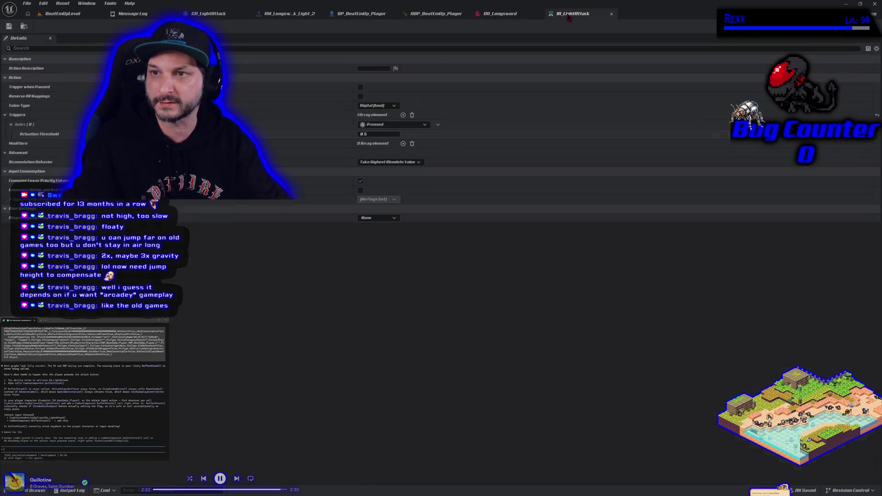
click(612, 14)
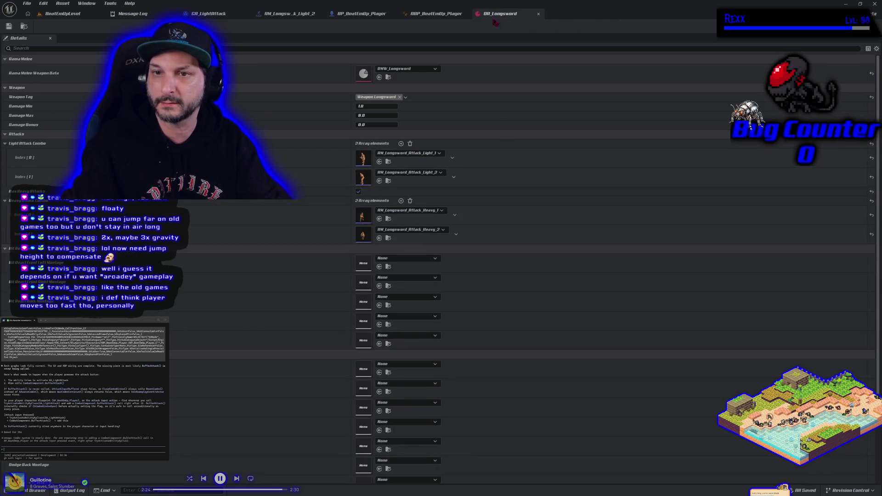
click(425, 21)
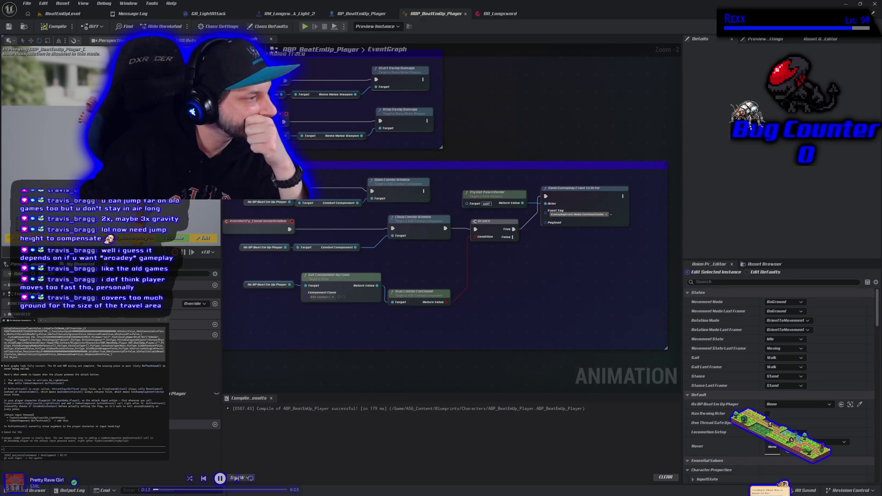
click(362, 13)
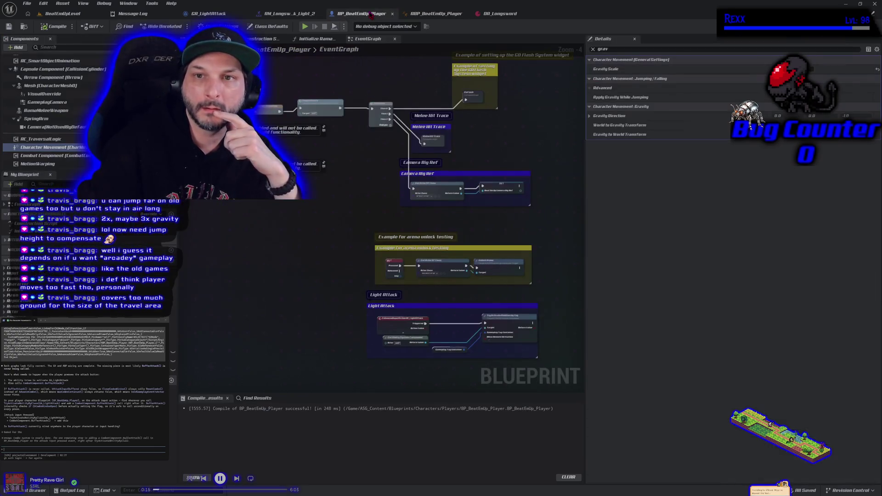
Drag the Gameplay Tag Container node down-left below Get Ability System Component in the Light Attack graph.
scroll(371, 221, up, 3)
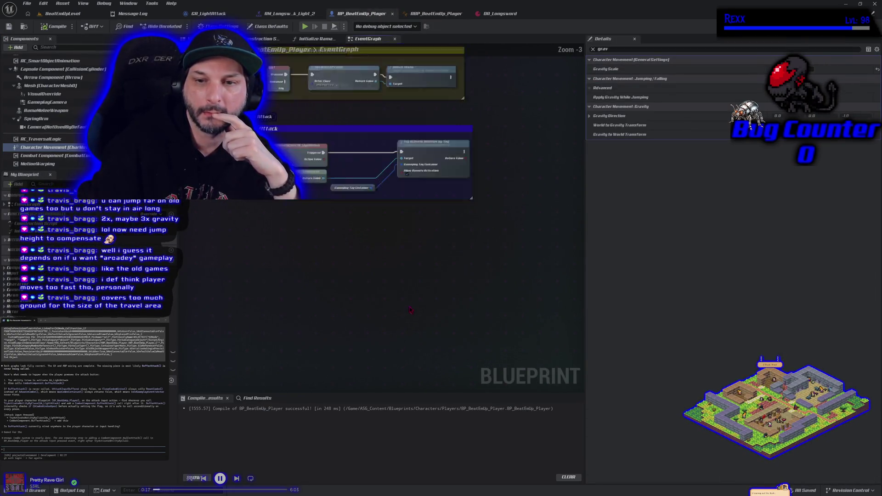
mouse_move(371, 221)
mouse_down()
mouse_move(372, 297)
mouse_move(363, 300)
mouse_up()
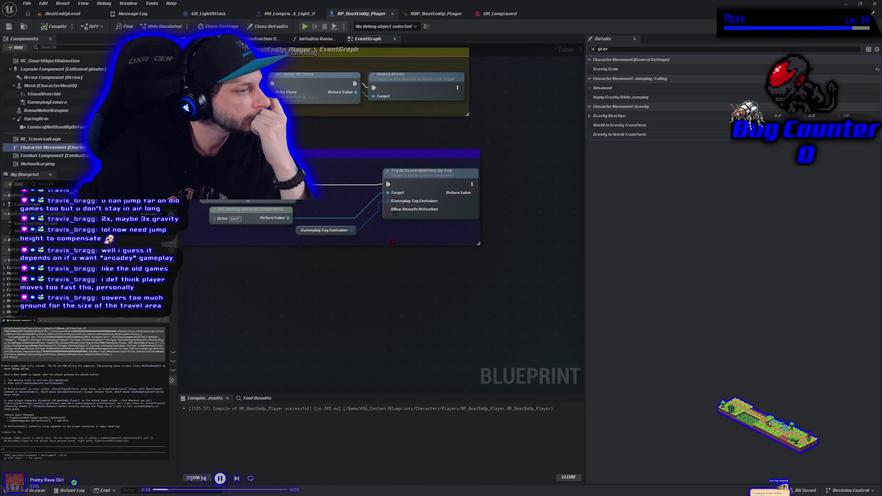
scroll(391, 241, down, 2)
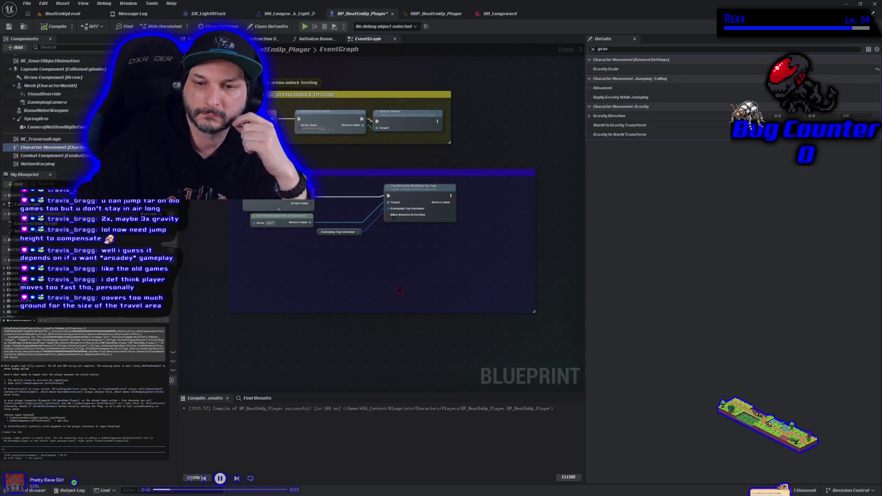
scroll(299, 264, up, 2)
drag(324, 223, 260, 228)
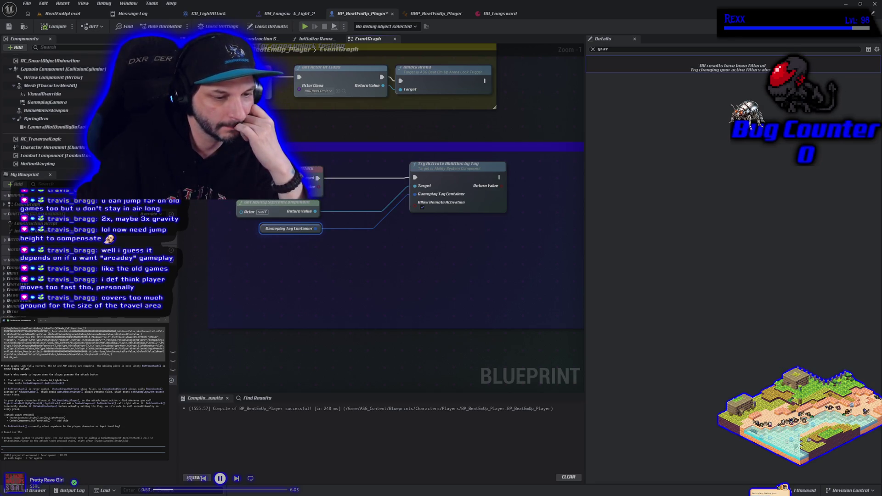
click(58, 13)
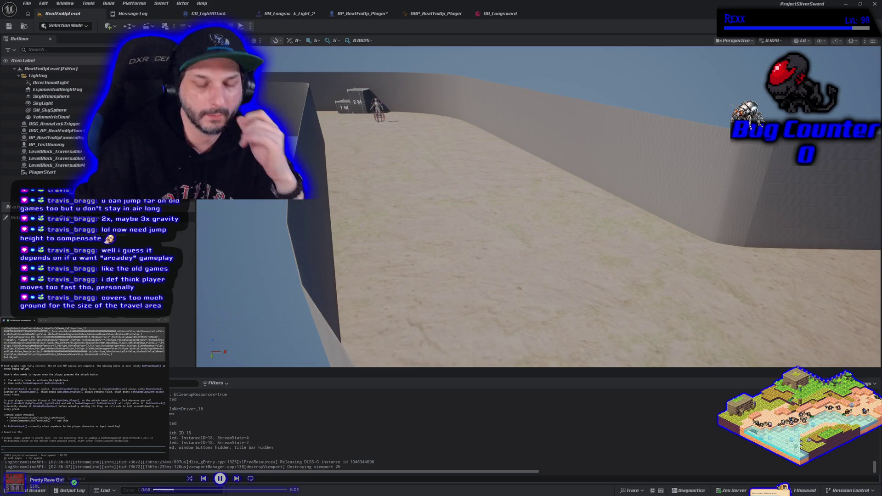
Play the level and walk the character right past the test dummy and along to the wall.
click(241, 26)
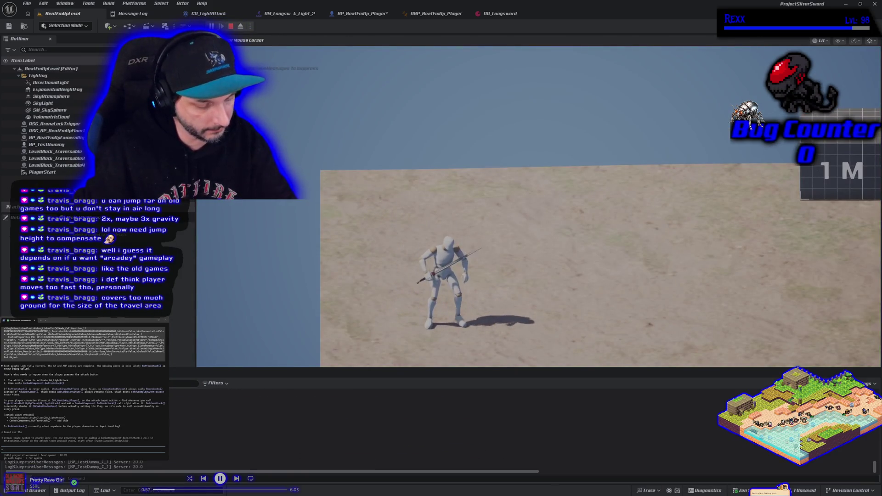
key(d)
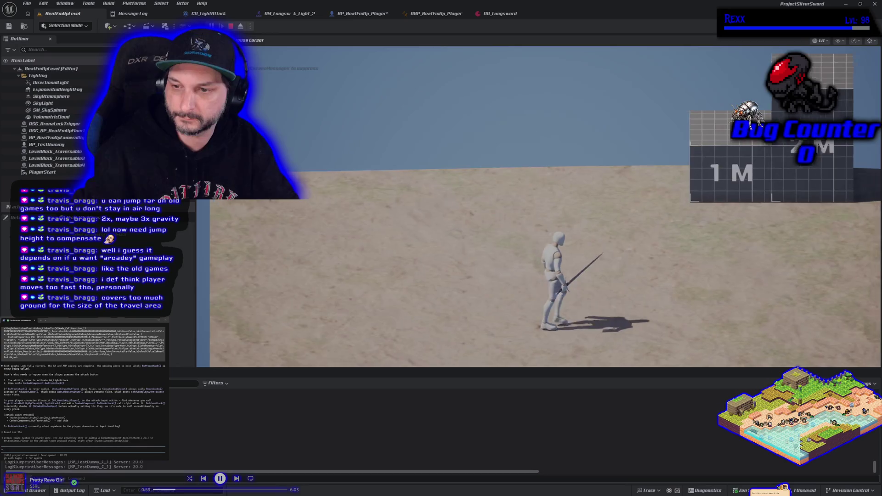
key(d)
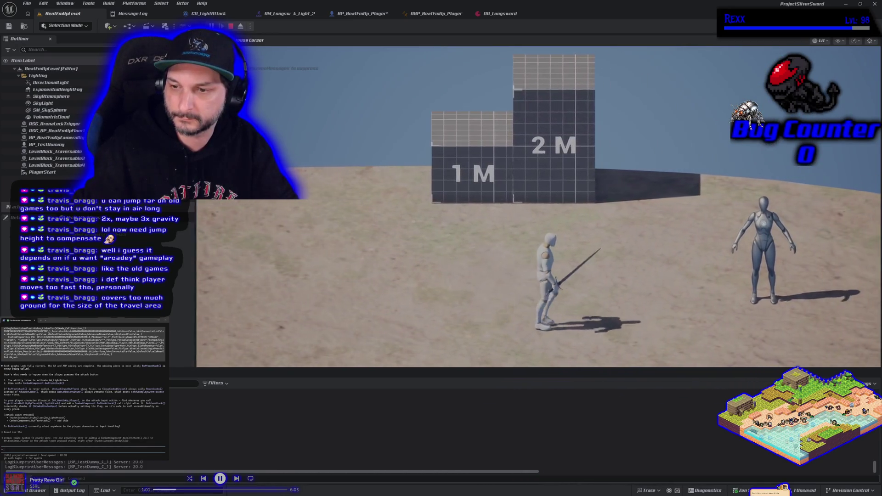
key(d)
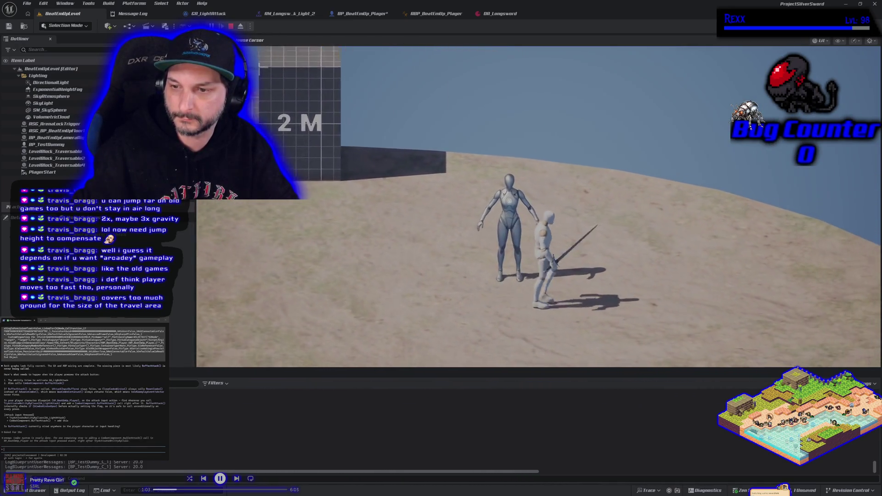
key(d)
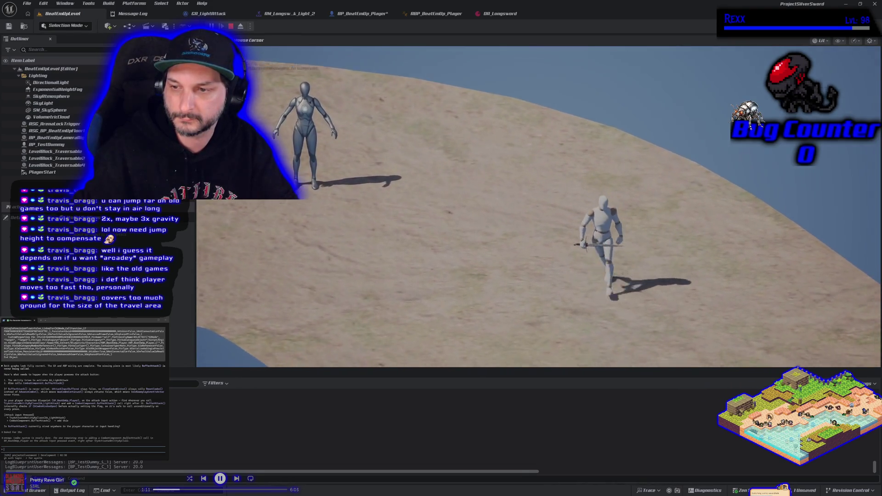
key(d)
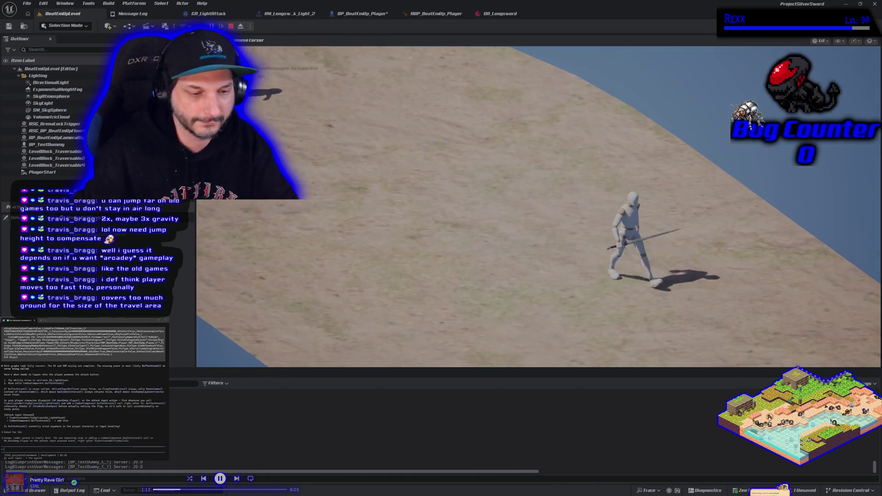
key(a)
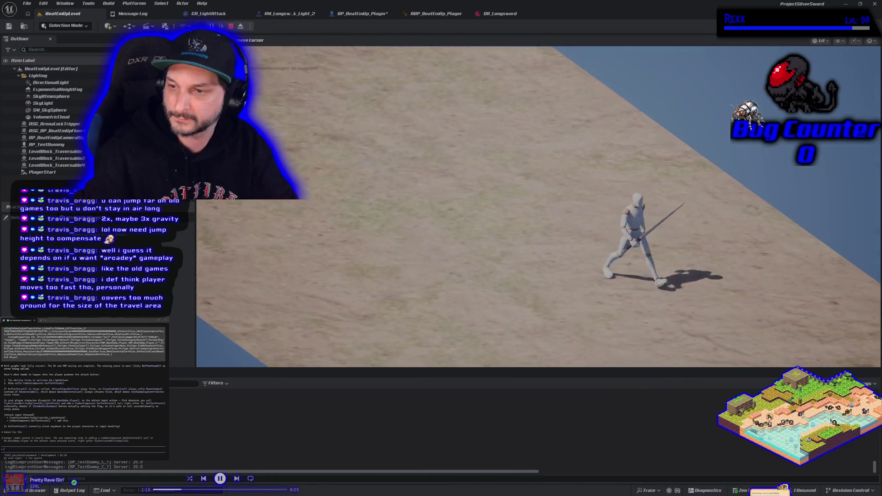
key(a)
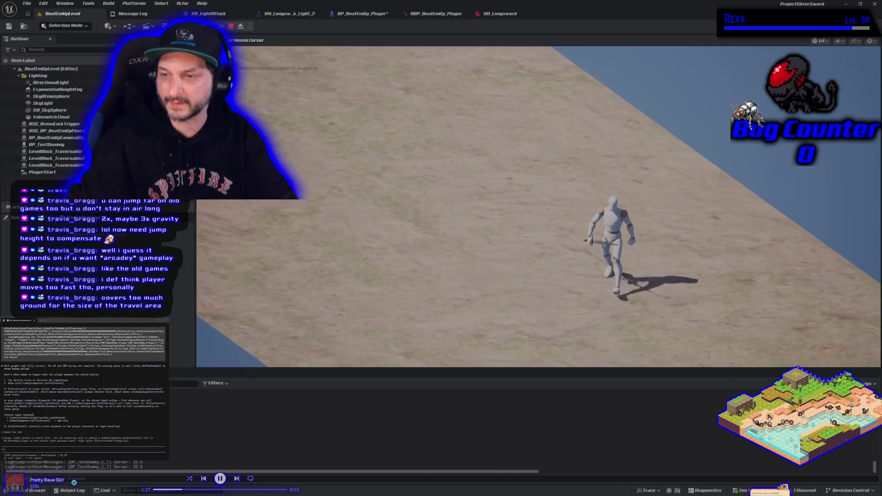
key(d)
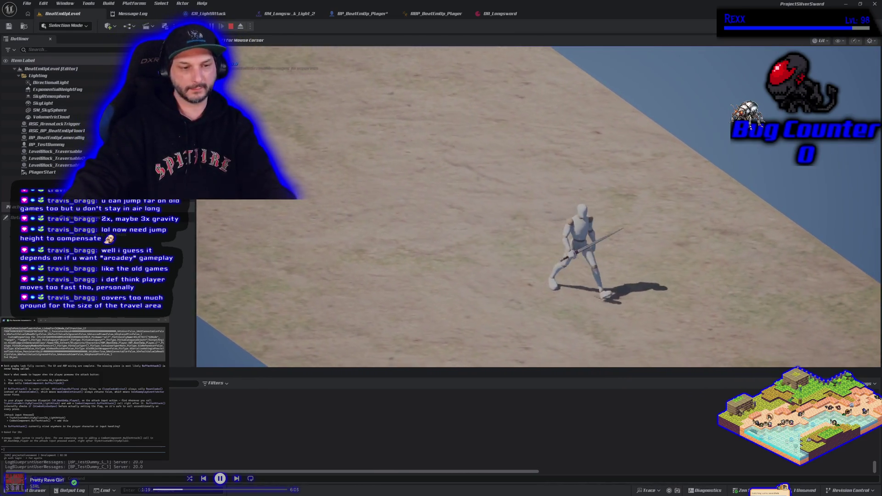
key(d)
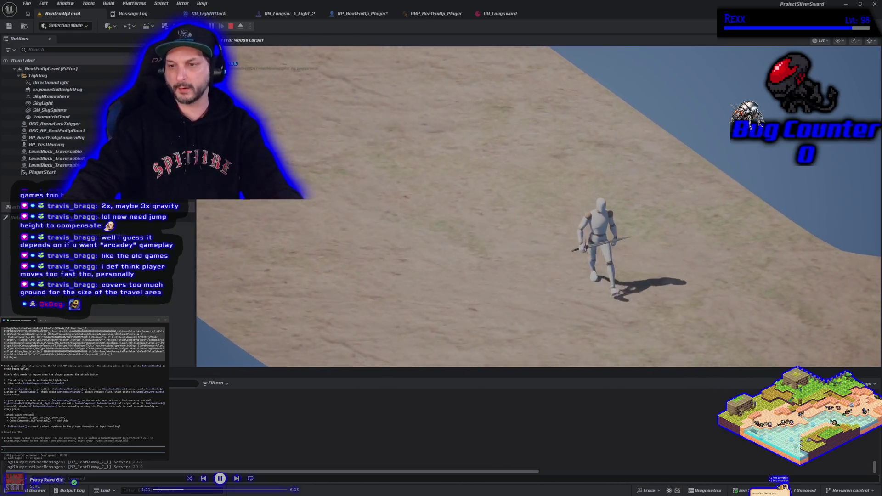
key(d)
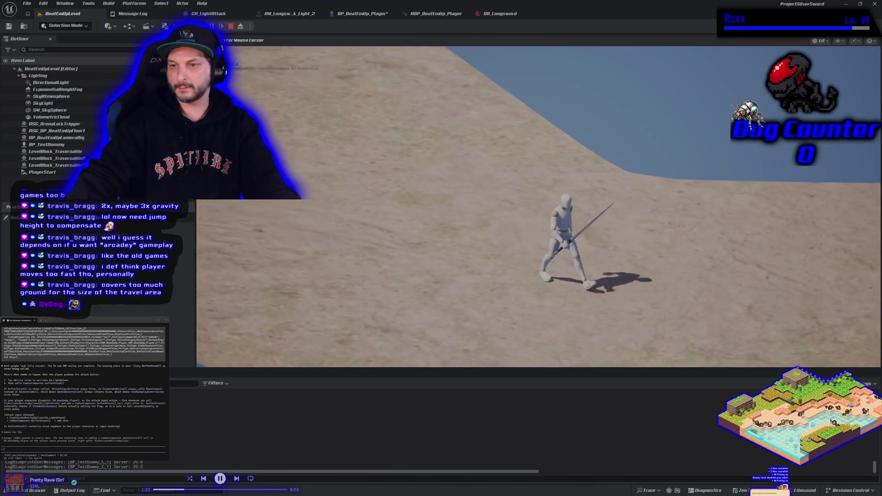
key(d)
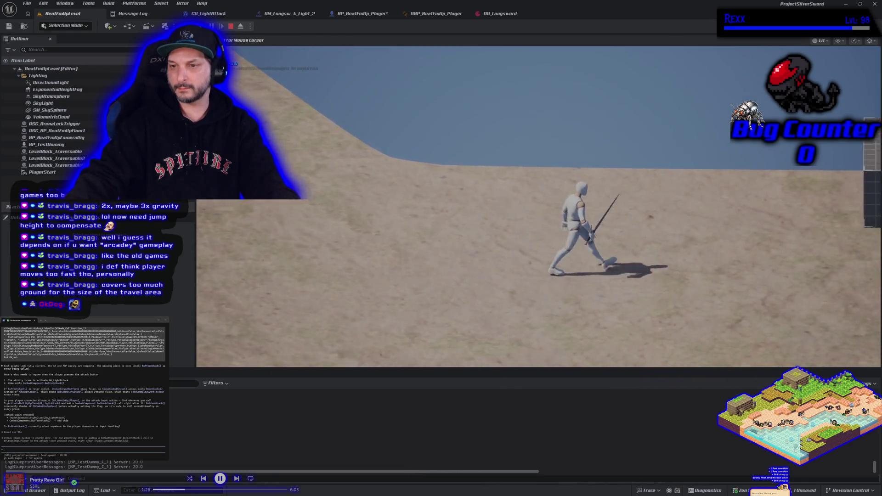
key(d)
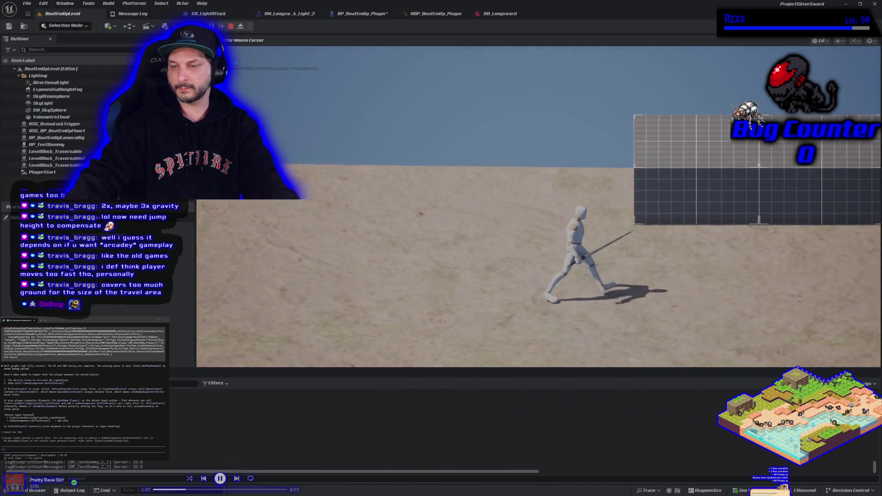
key(d)
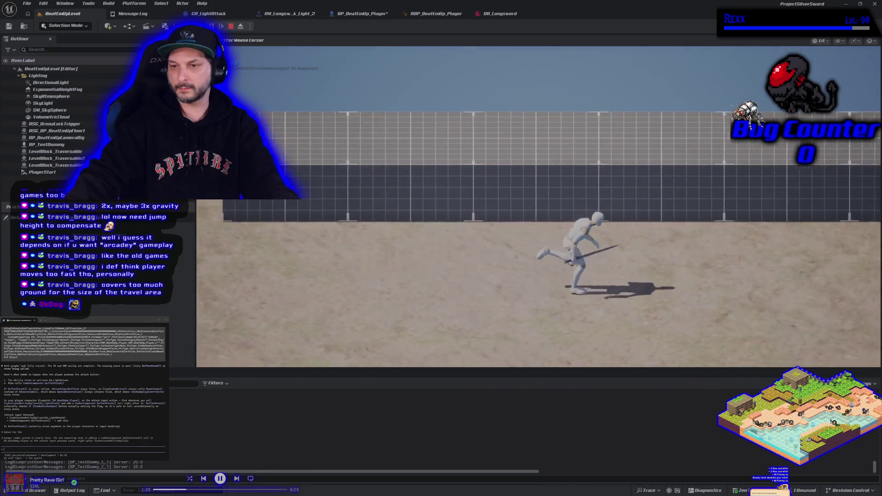
Run back and forth trying sword attacks, jump onto the wall top and swing, then stop playing.
key(a)
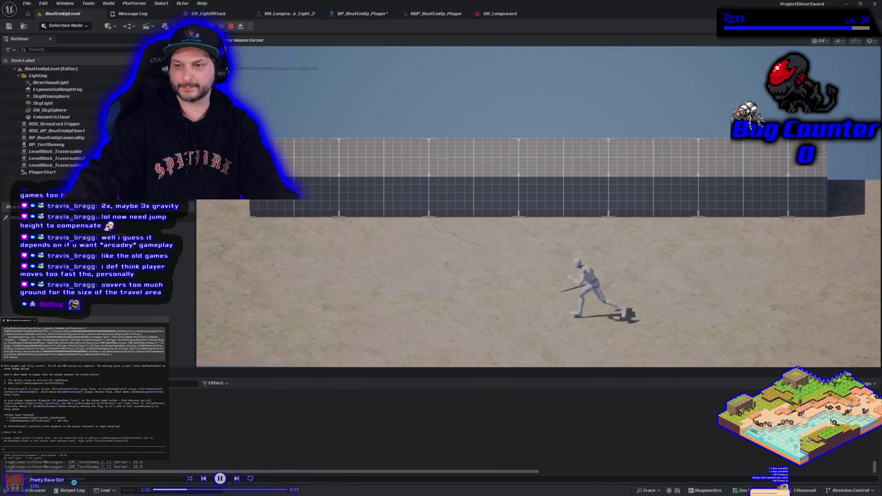
key(d)
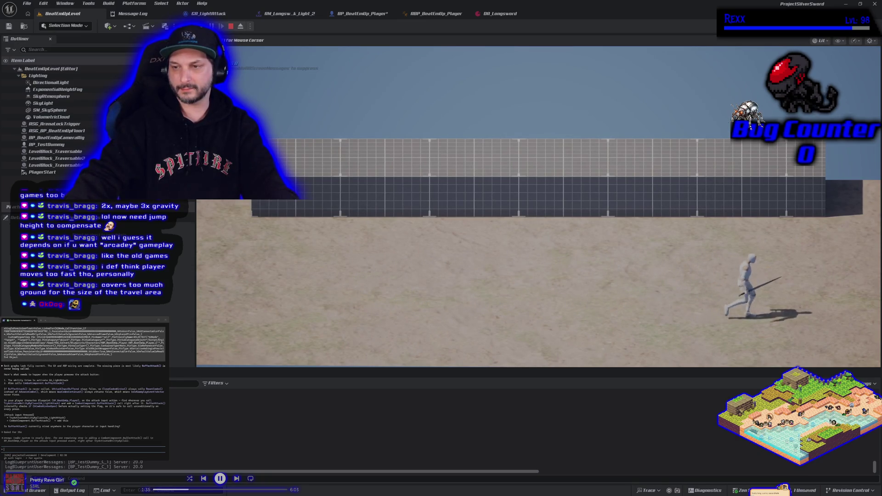
key(a)
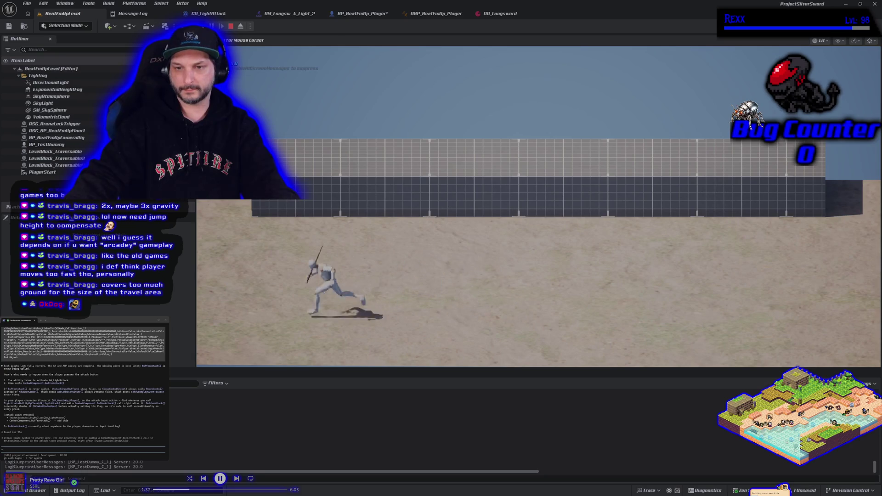
key(d)
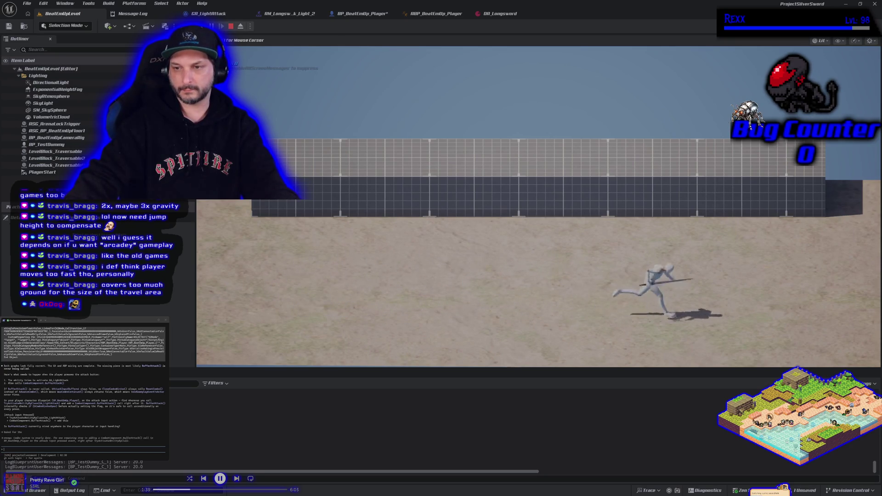
key(a)
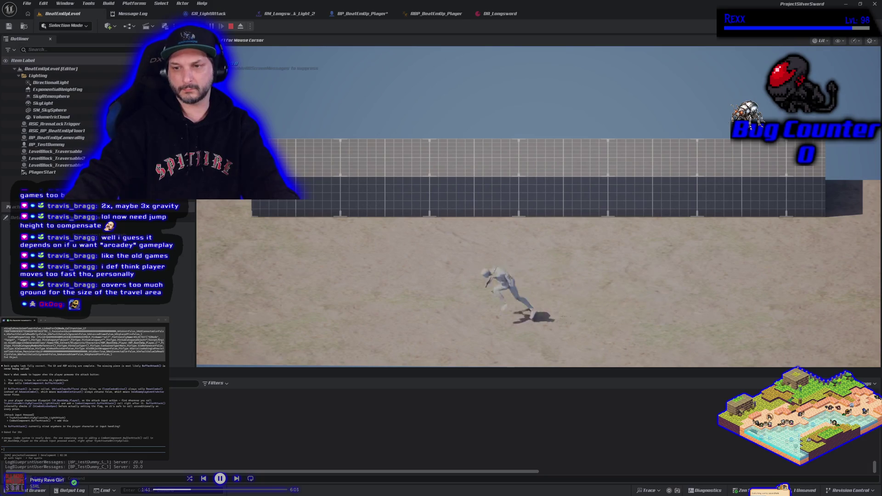
key(d)
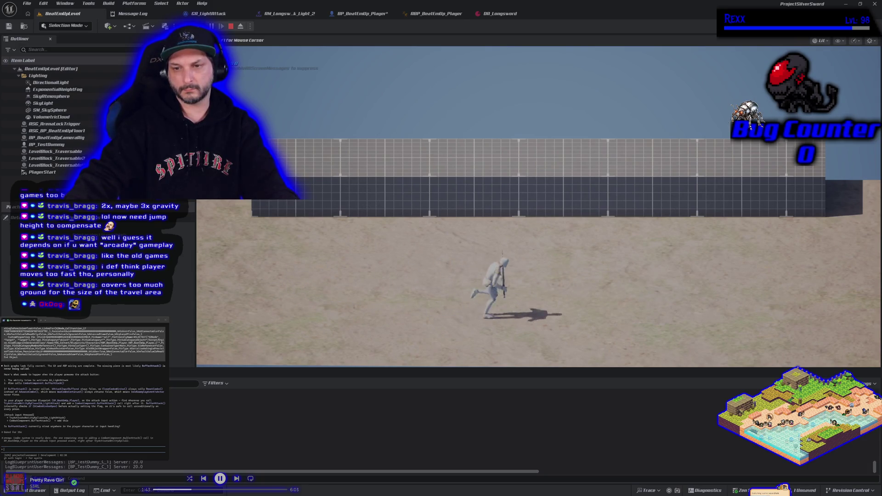
key(a)
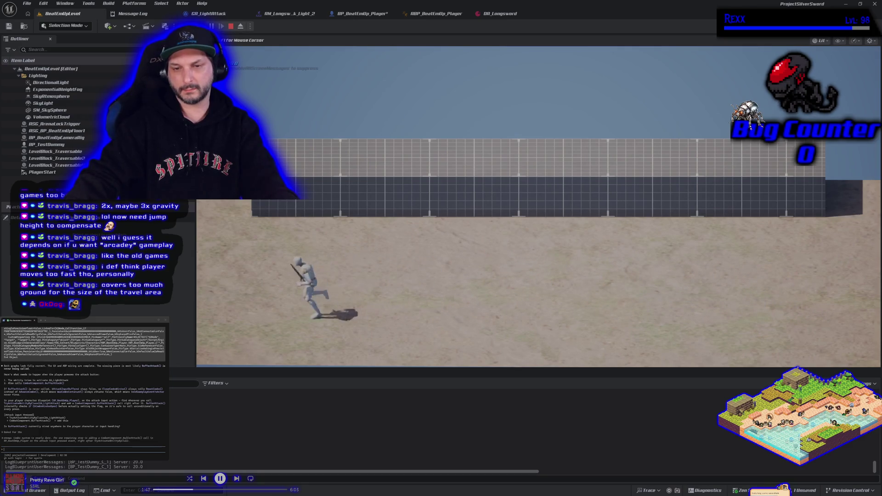
key(d)
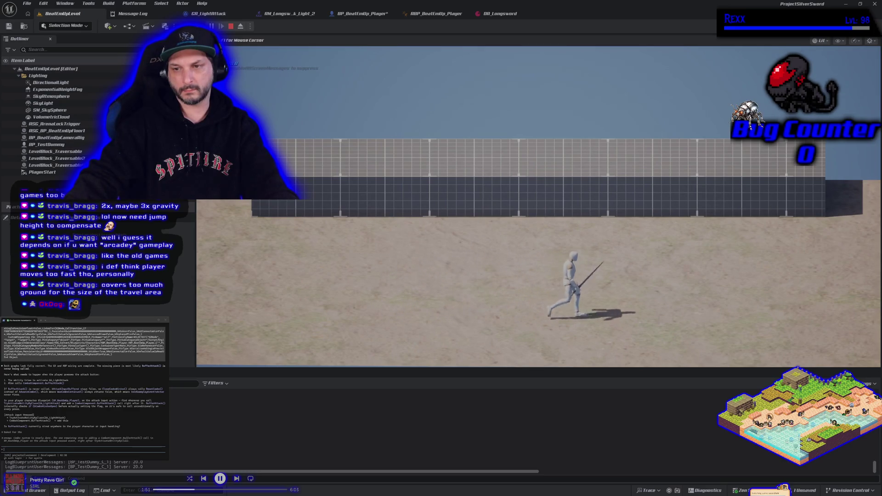
key(w)
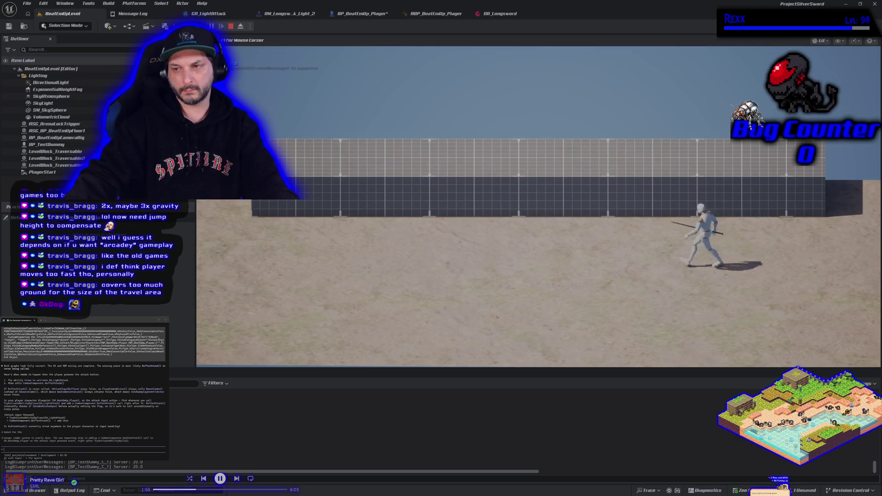
key(space)
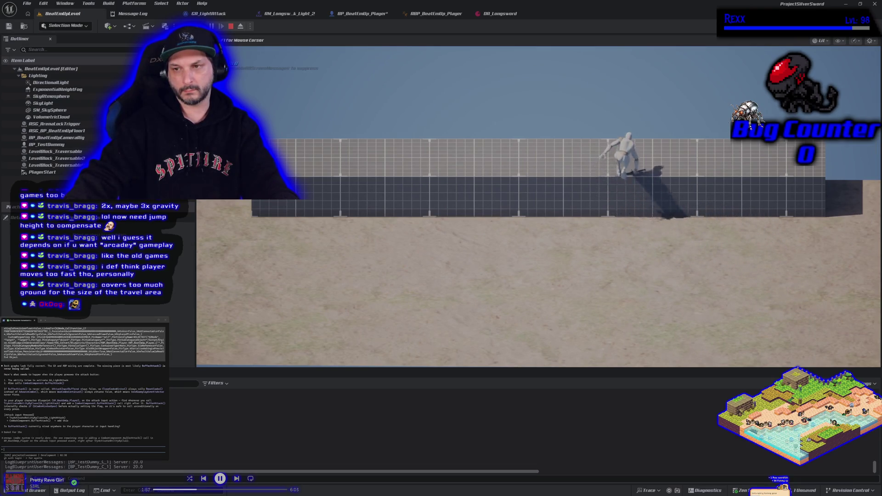
key(s)
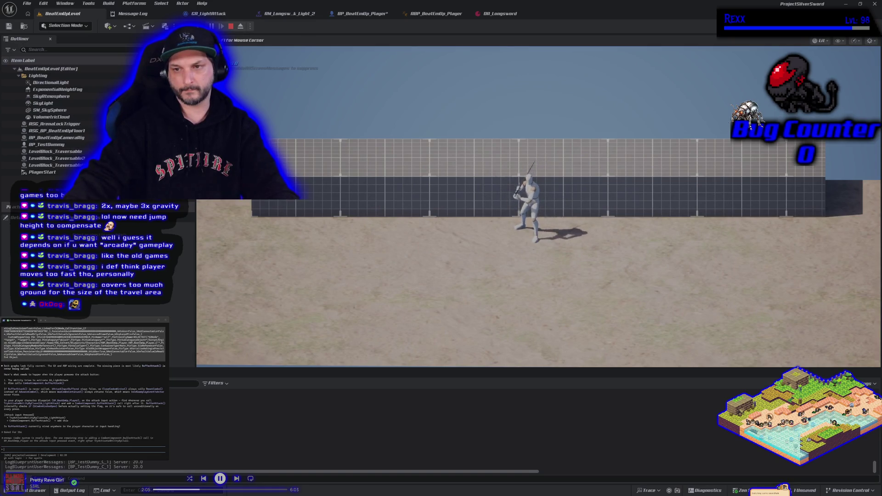
key(Escape)
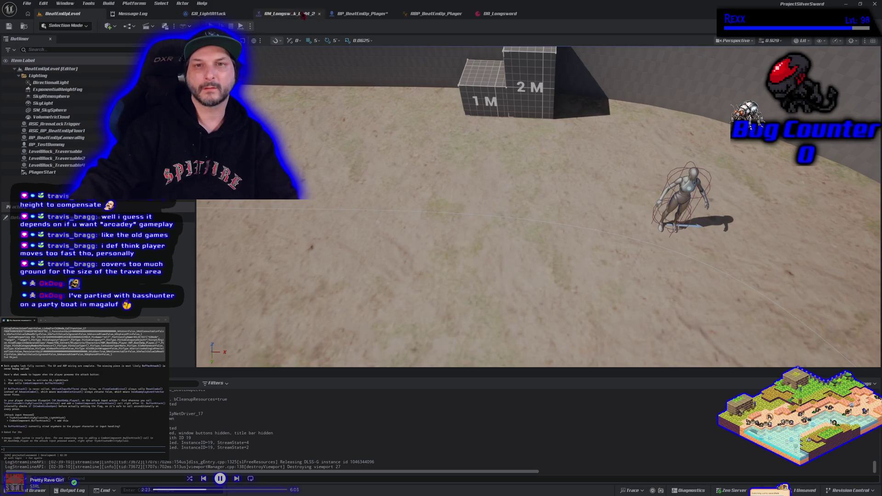
click(382, 13)
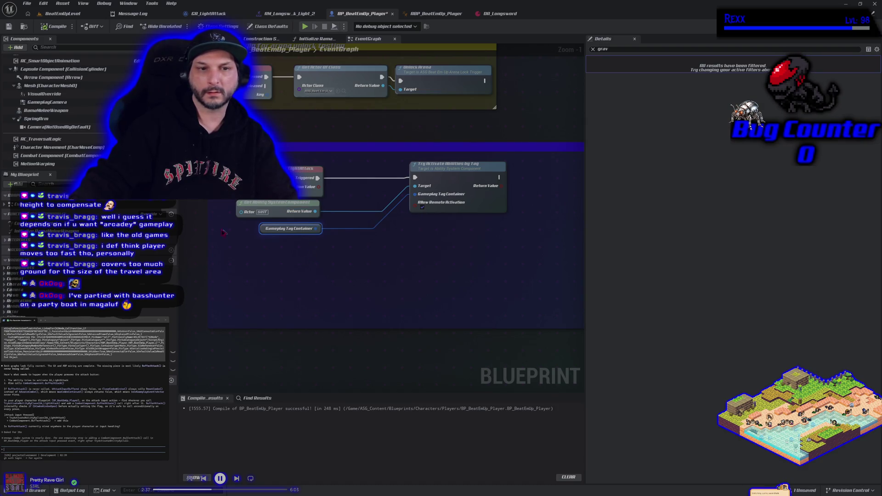
Add a Combat Component getter and a Buffer Attack node to the EventGraph.
mouse_move(60, 156)
mouse_down()
mouse_move(228, 259)
mouse_move(334, 269)
mouse_up()
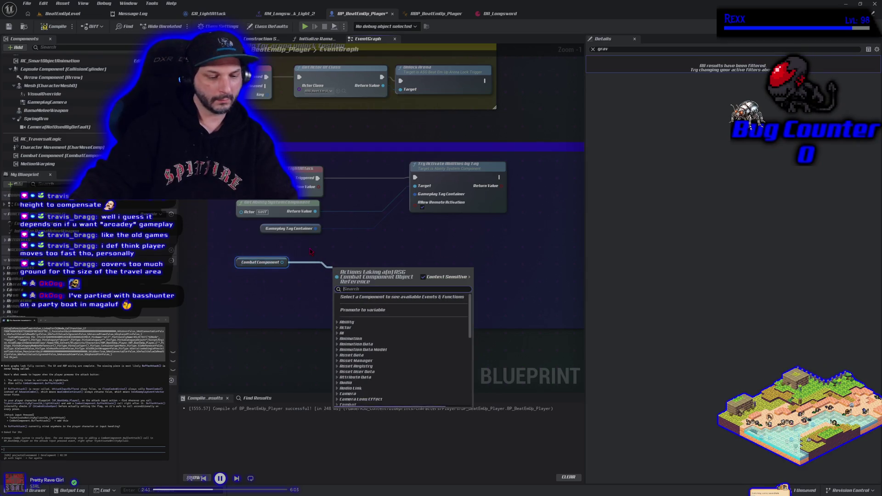
text(buffwer)
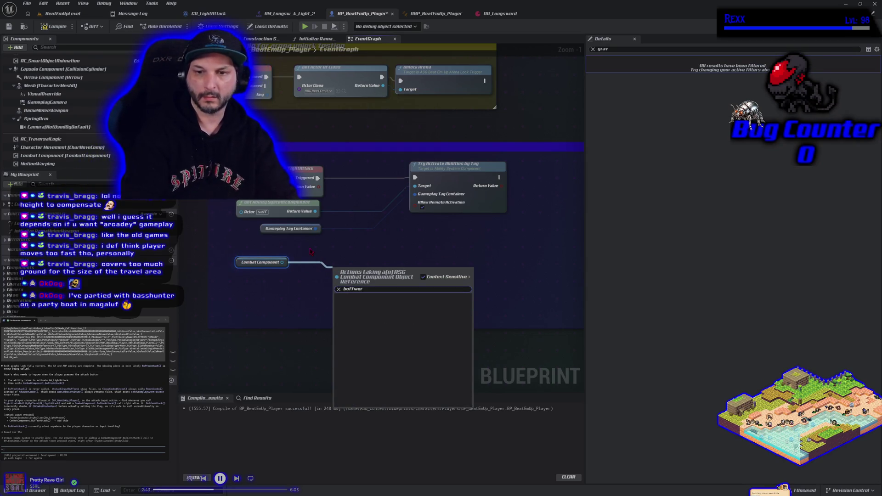
key(BackSpace)
key(BackSpace)
key(BackSpace)
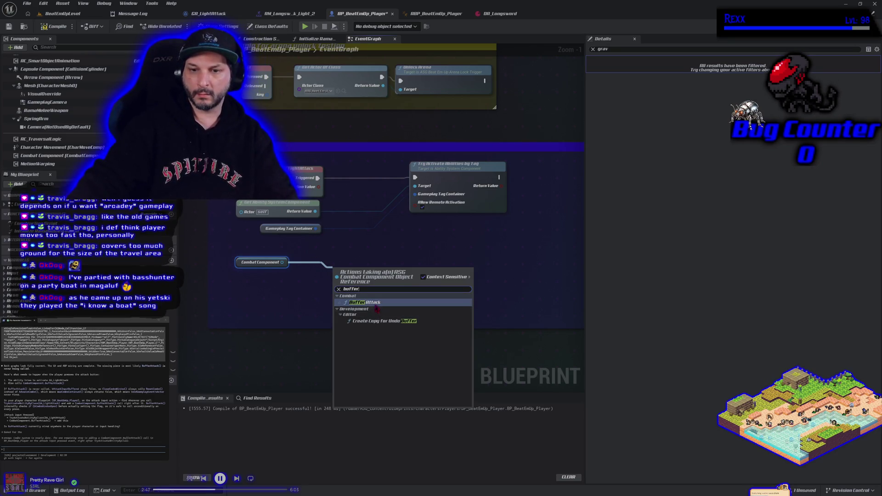
key(Return)
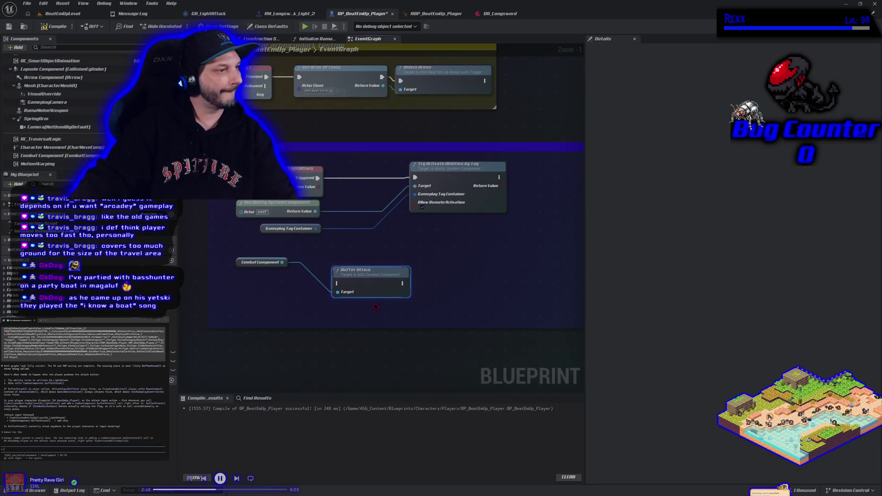
drag(387, 291, 387, 267)
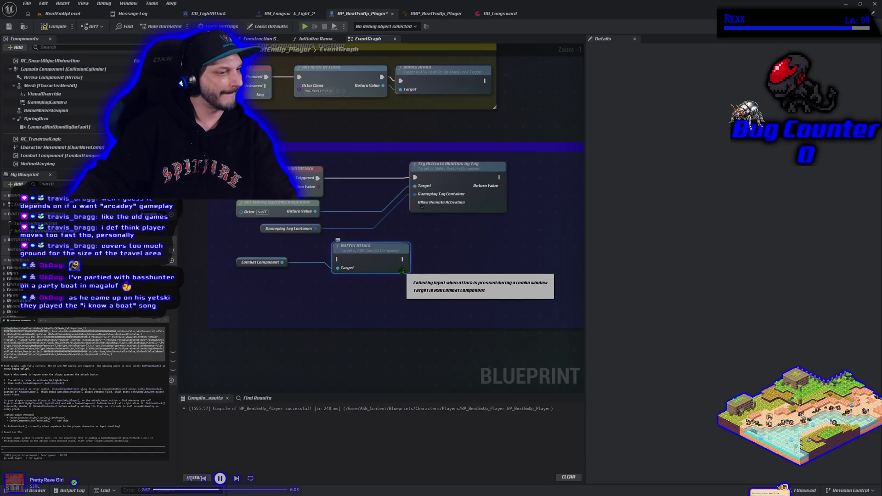
Select the light-attack nodes and comment box, paste them as Blueprint text, and shift the group right.
scroll(402, 271, down, 2)
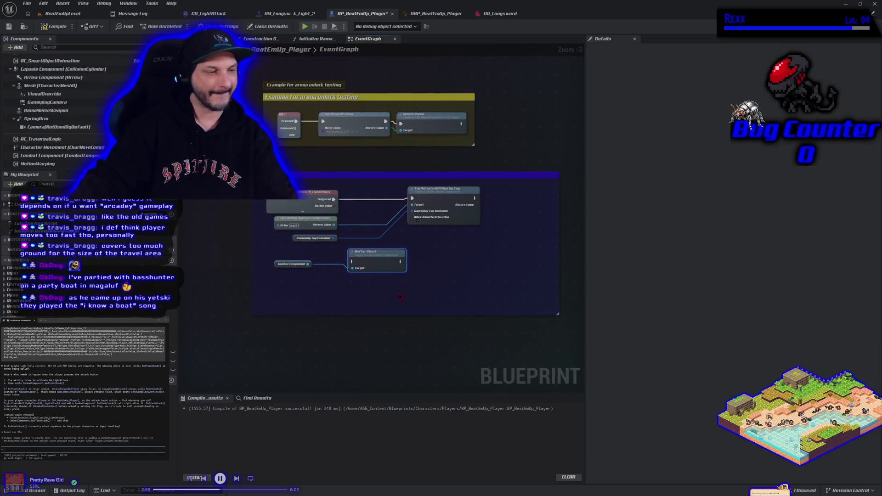
drag(414, 342, 383, 345)
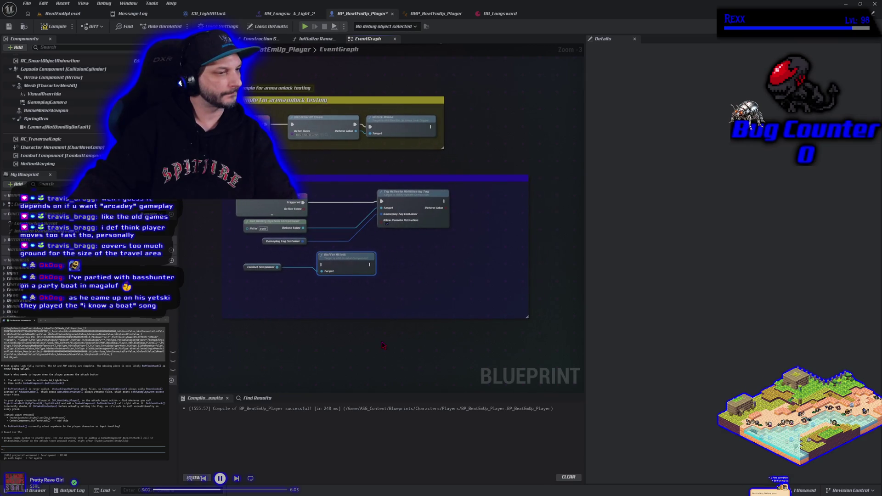
mouse_move(555, 344)
mouse_down()
mouse_move(363, 272)
mouse_move(201, 167)
mouse_up()
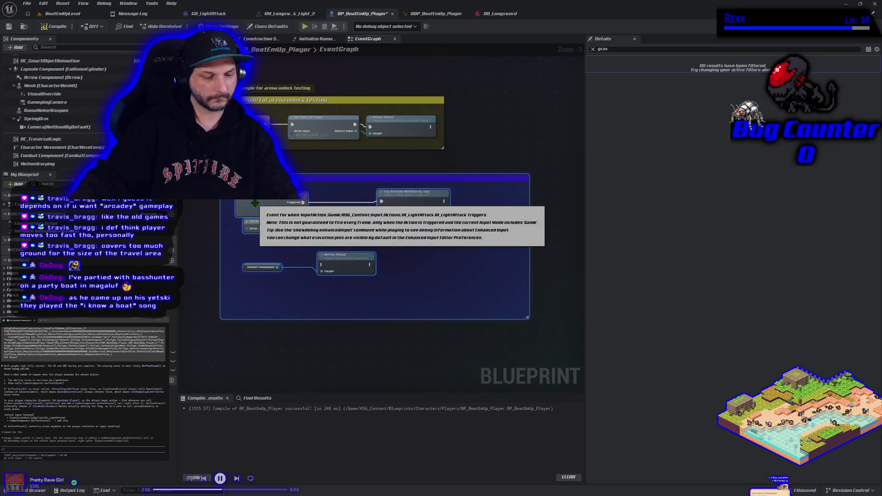
key(ctrl+v)
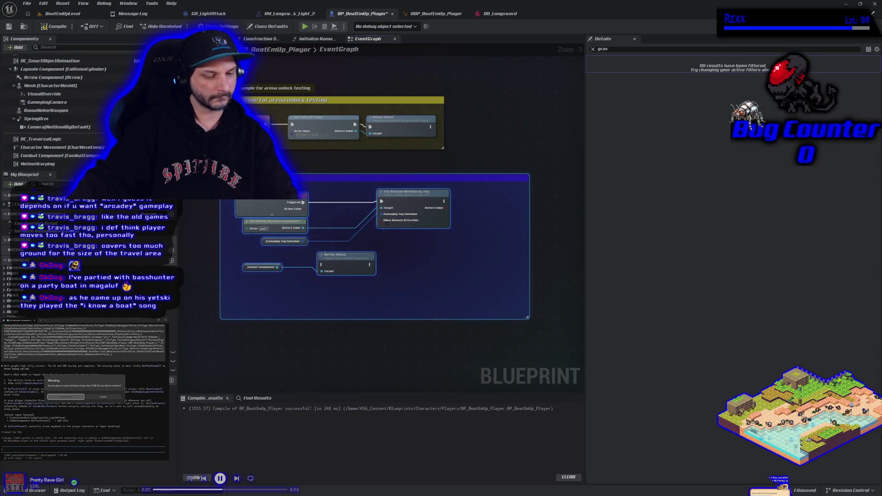
click(72, 397)
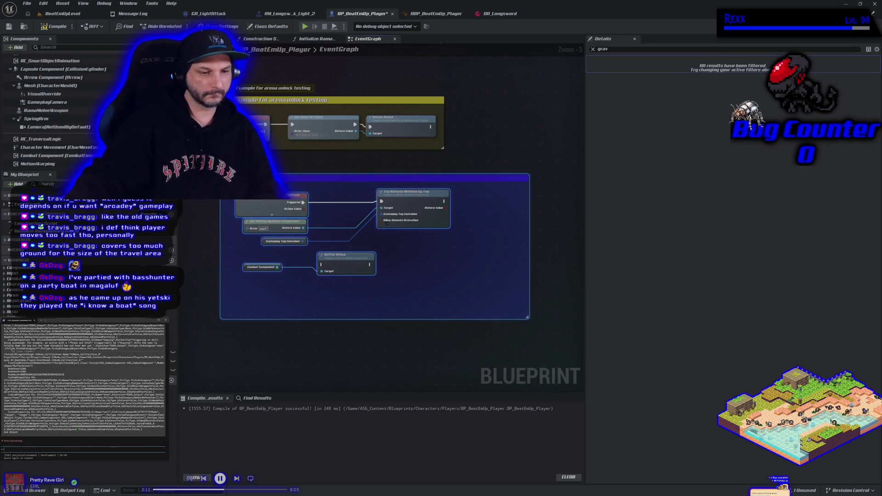
drag(409, 191, 483, 200)
click(408, 269)
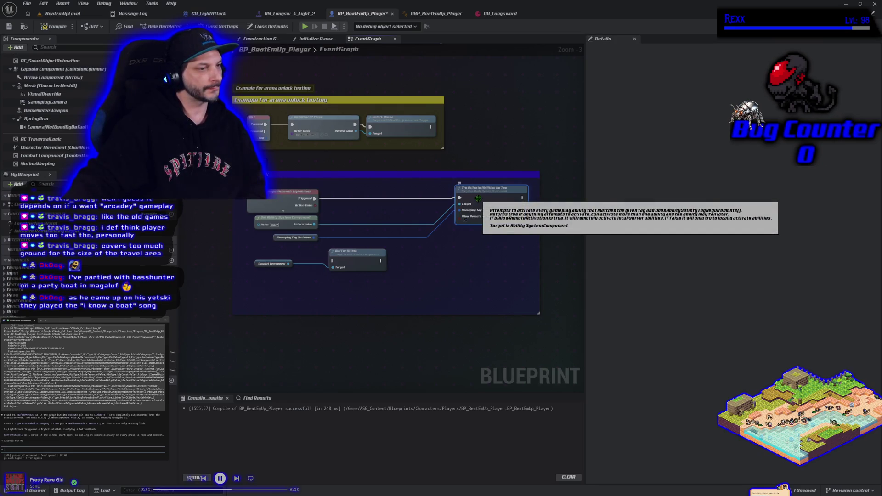
Place Buffer Attack right after Try Activate Abilities by Tag with Combat Component beside it, then save.
drag(479, 198, 372, 201)
mouse_move(344, 251)
mouse_down()
mouse_move(427, 236)
mouse_move(451, 192)
mouse_move(437, 198)
mouse_up()
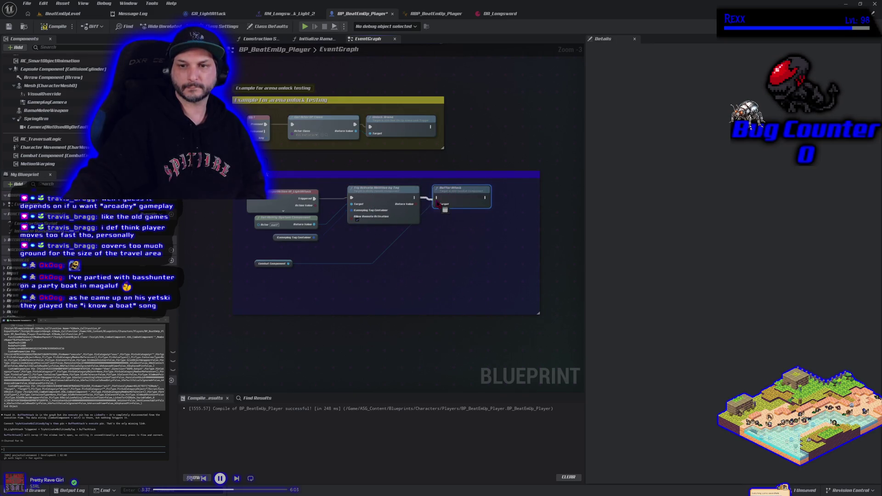
drag(254, 261, 384, 234)
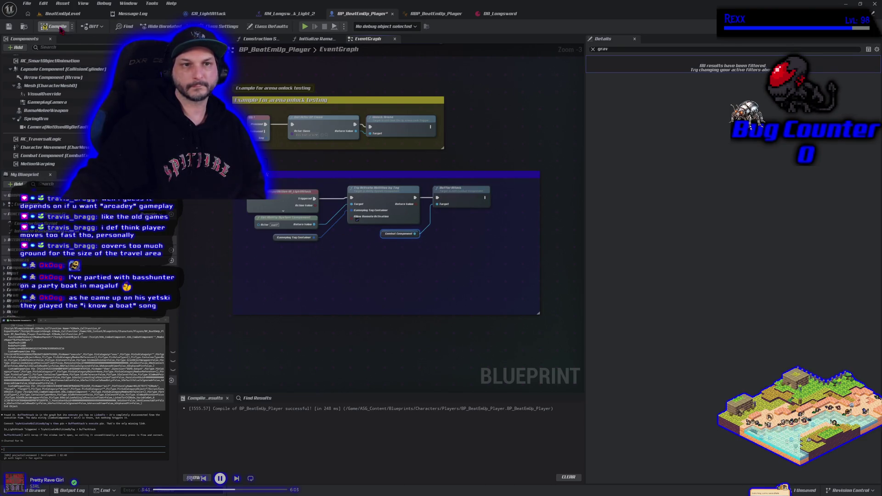
click(9, 26)
click(62, 13)
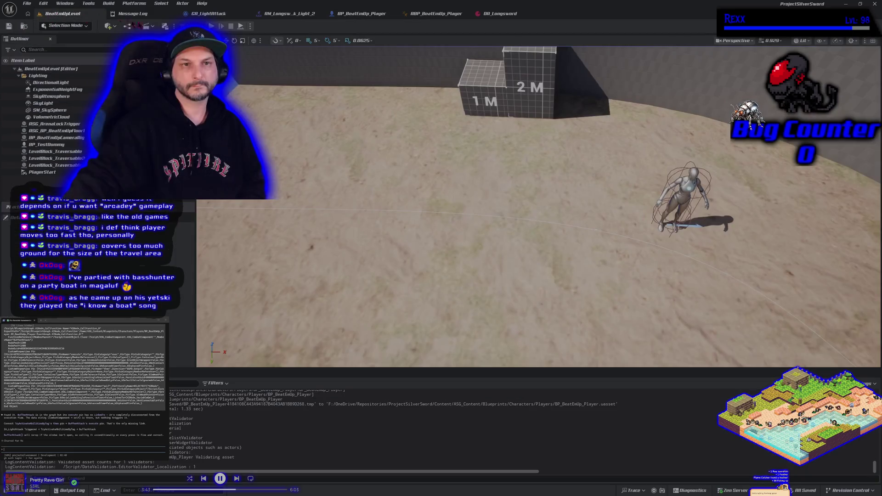
key(alt+p)
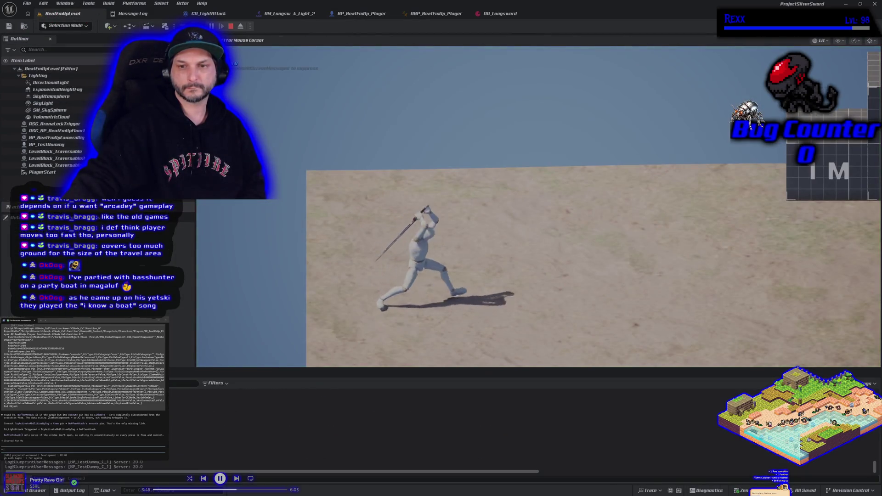
key(d)
key(d)
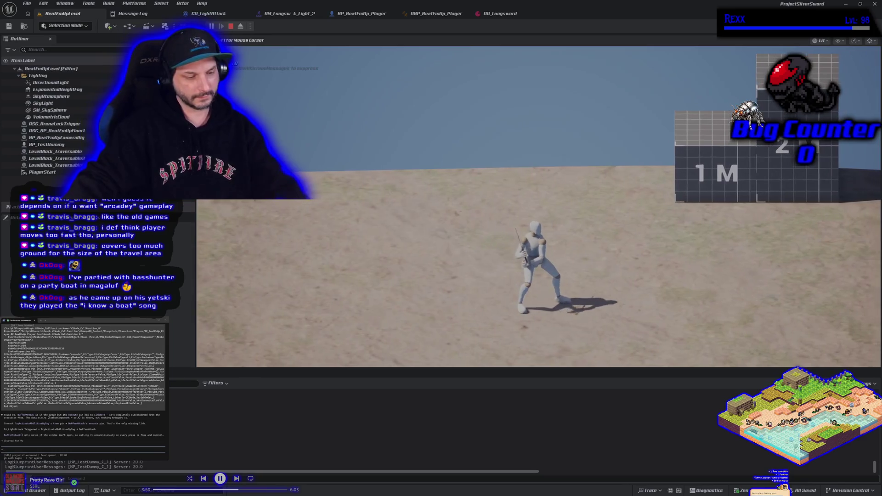
key(Escape)
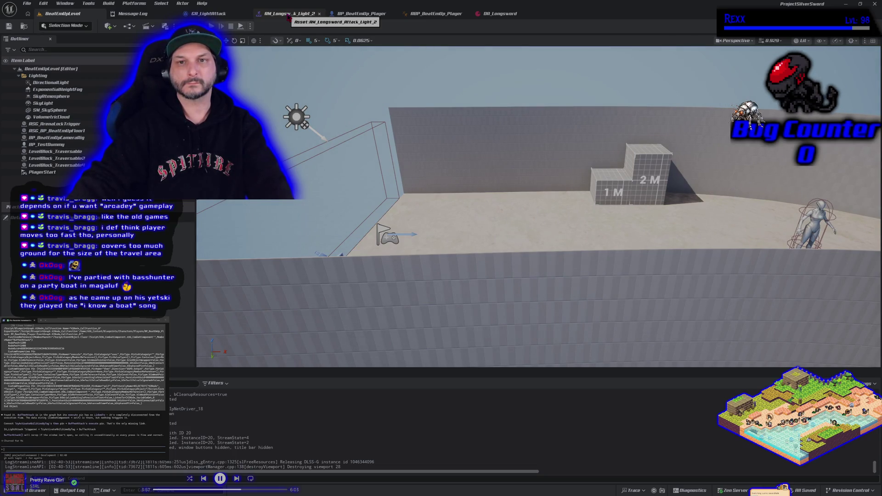
click(288, 14)
click(61, 13)
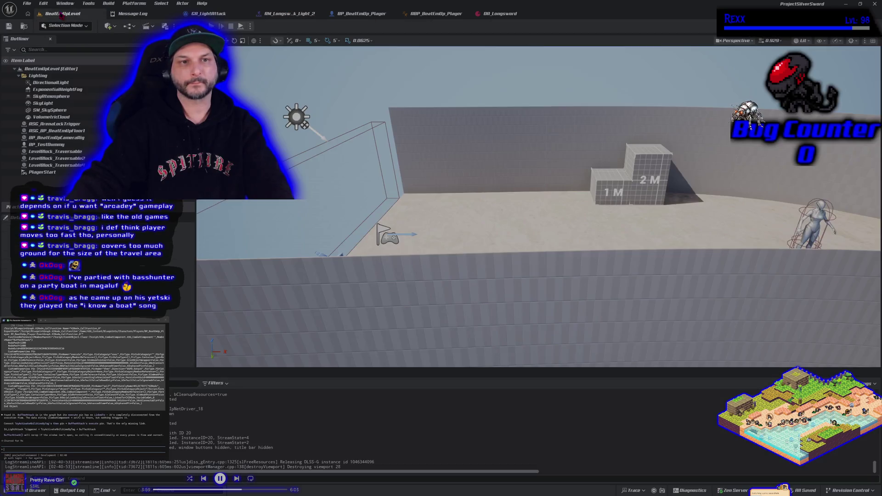
key(alt+p)
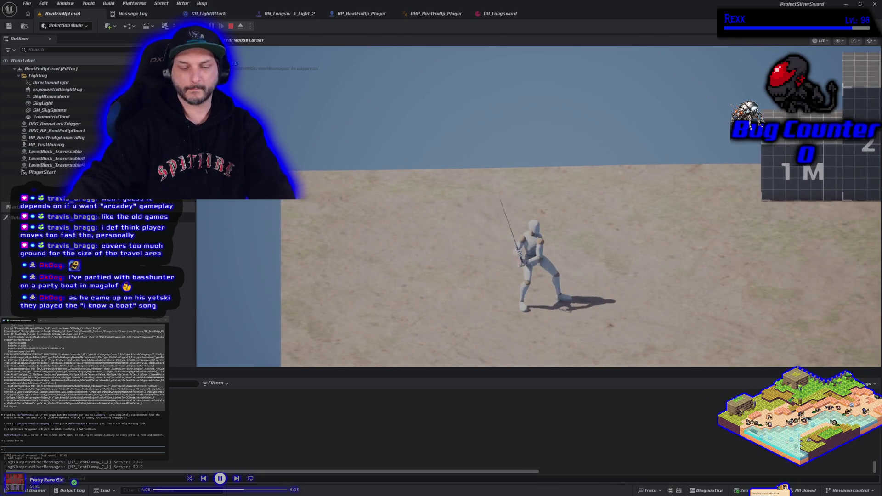
key(Escape)
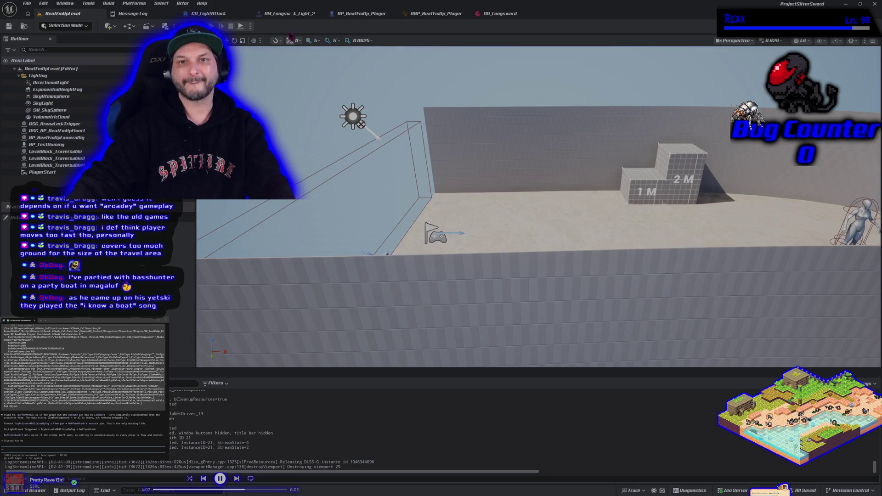
Replace AM_Longsword_Attack_Light_2's original clip with the alternate p_ attack clip, save it, and start a play test.
click(289, 19)
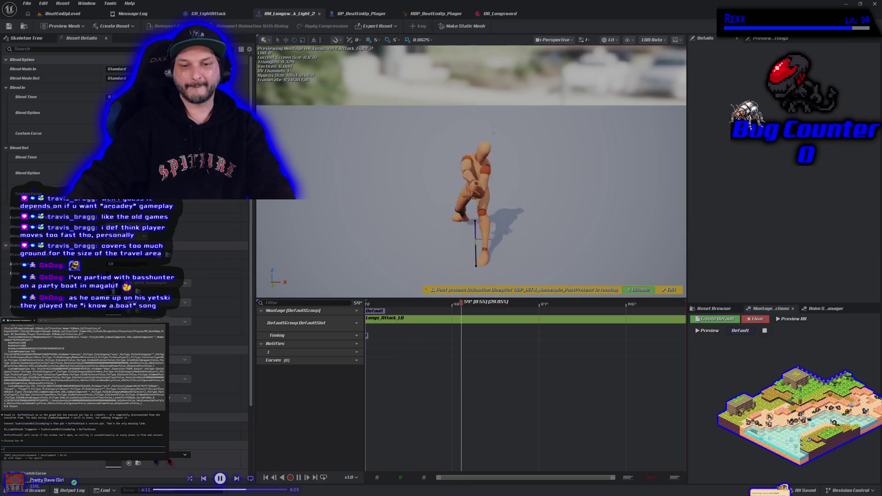
click(726, 309)
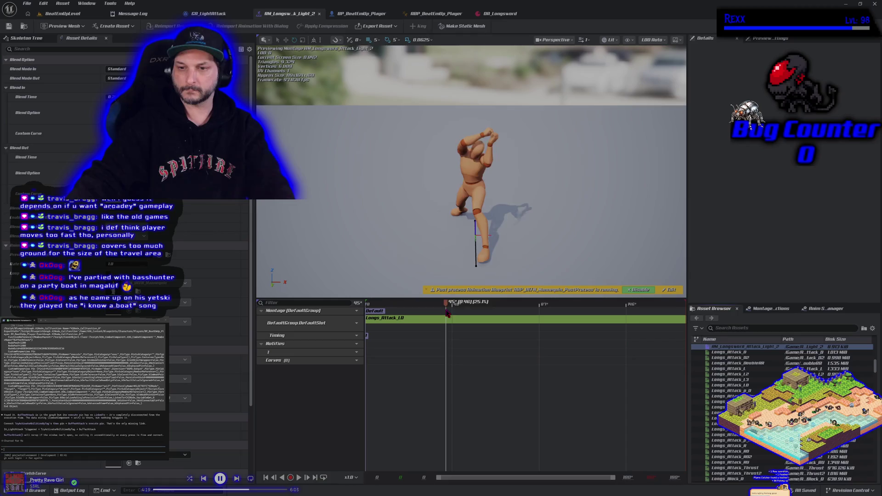
mouse_move(460, 318)
mouse_down()
mouse_move(708, 408)
mouse_move(521, 319)
mouse_up()
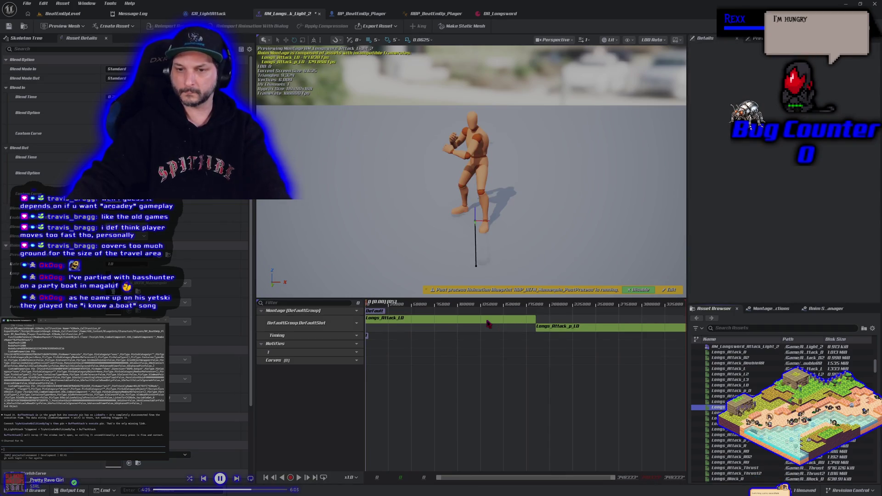
click(463, 320)
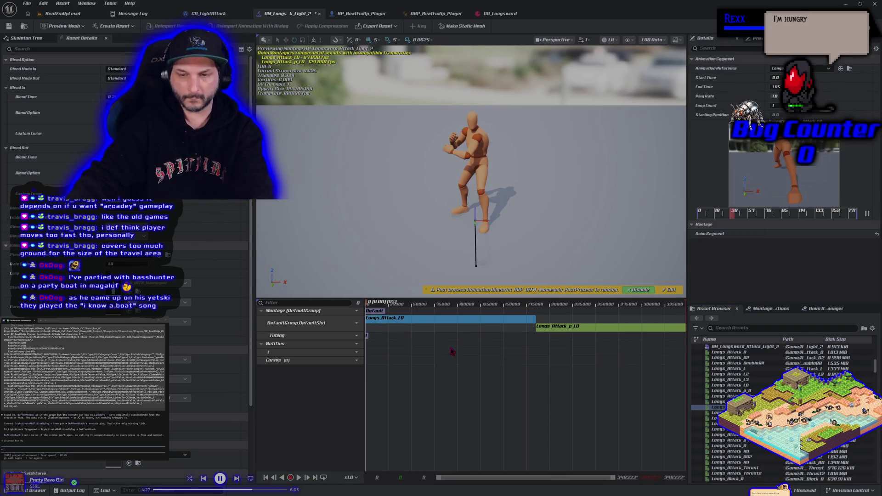
key(Delete)
click(304, 480)
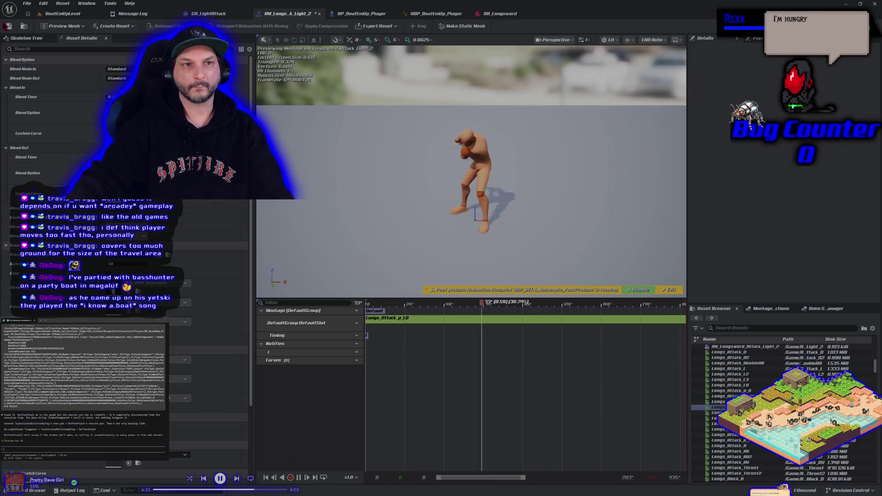
key(ctrl+s)
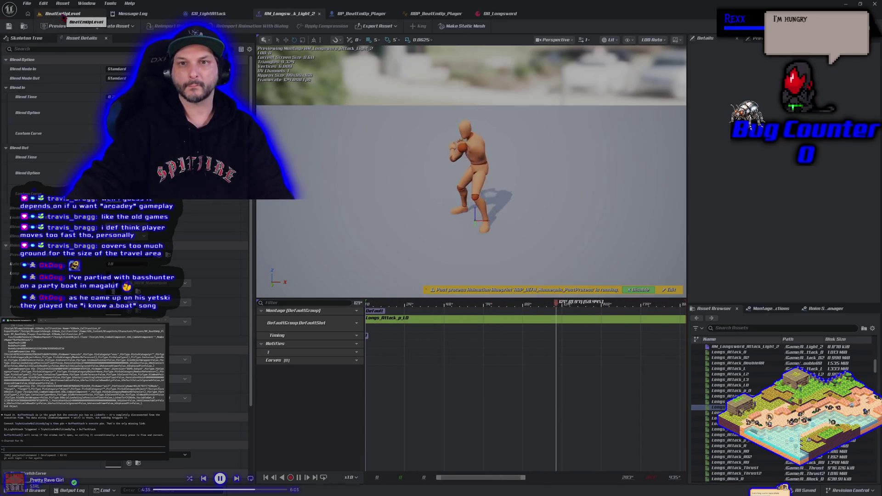
click(63, 17)
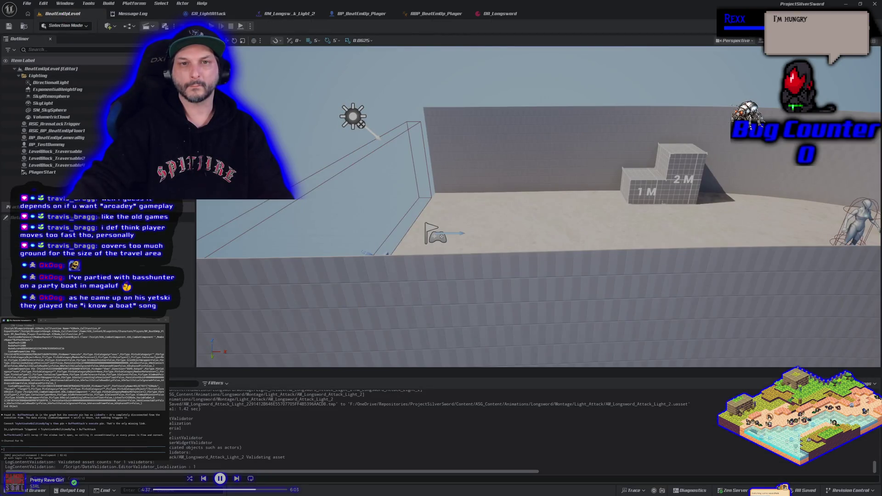
click(240, 26)
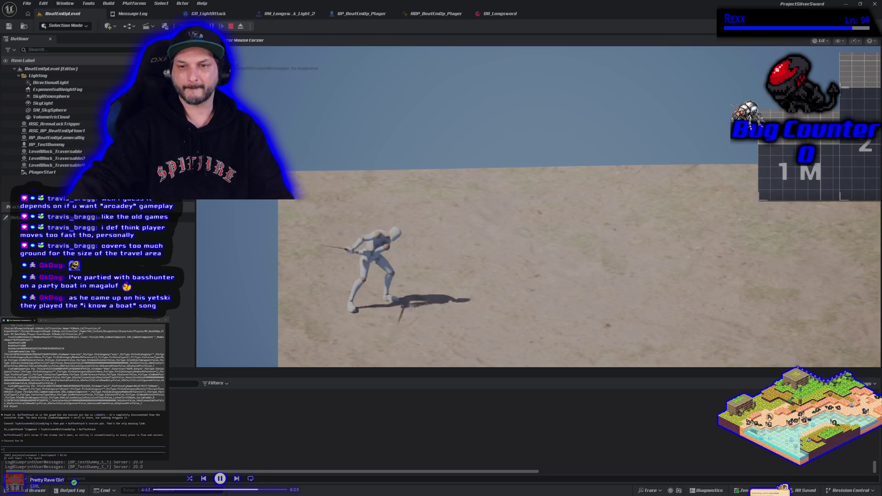
key(Escape)
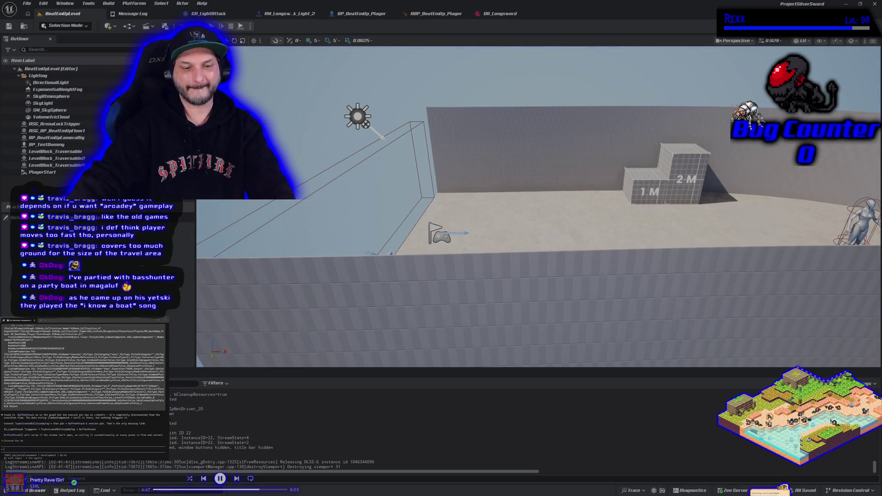
click(301, 12)
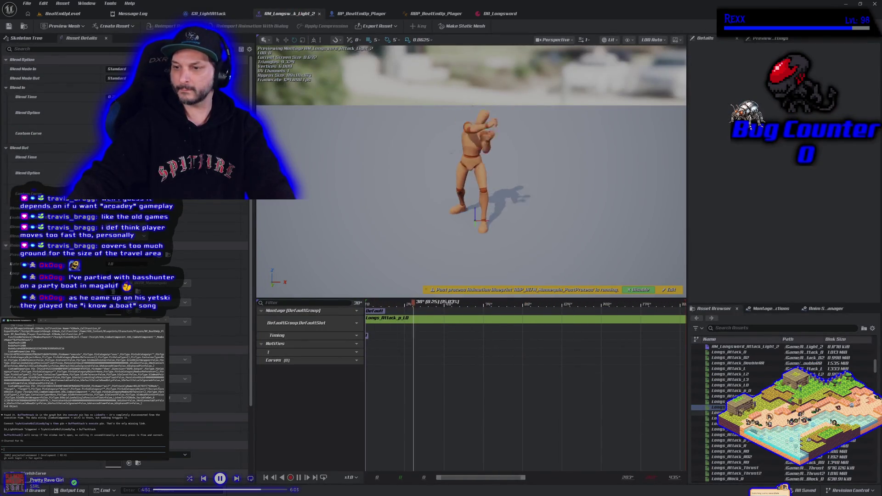
Put another Longs_Attack animation on the Light_2 montage track, delete the old clip, and launch a play test.
double_click(413, 318)
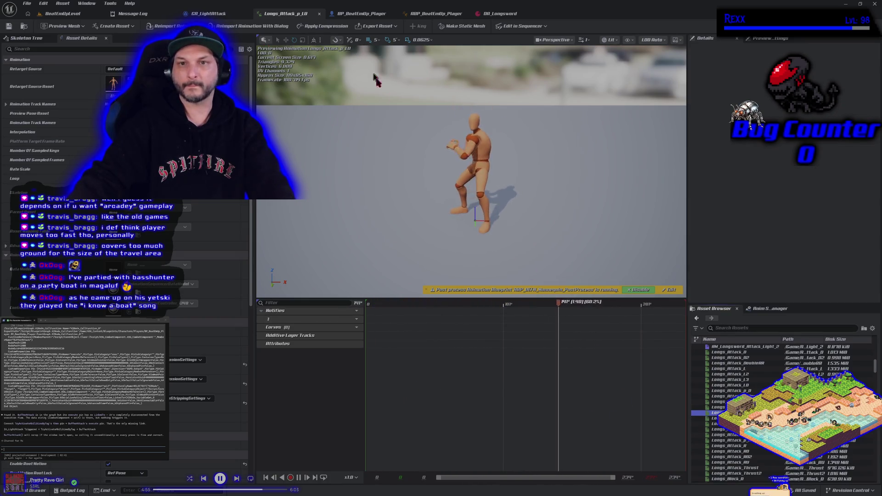
double_click(744, 347)
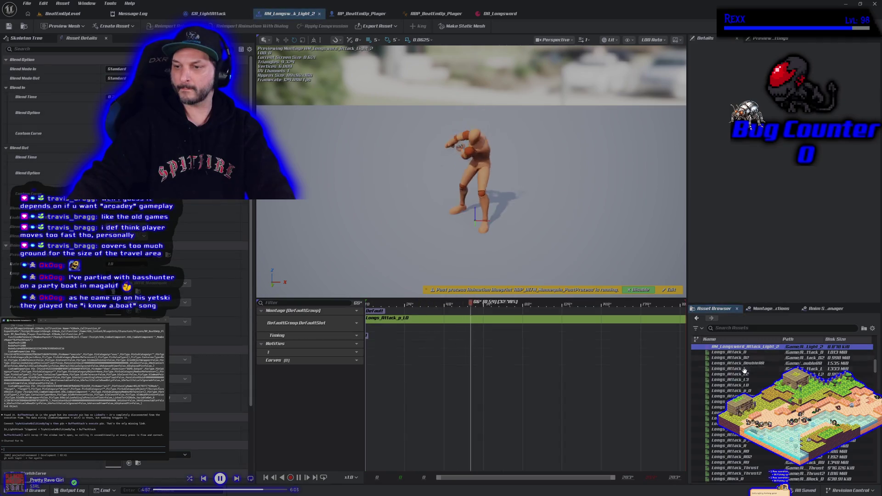
click(736, 412)
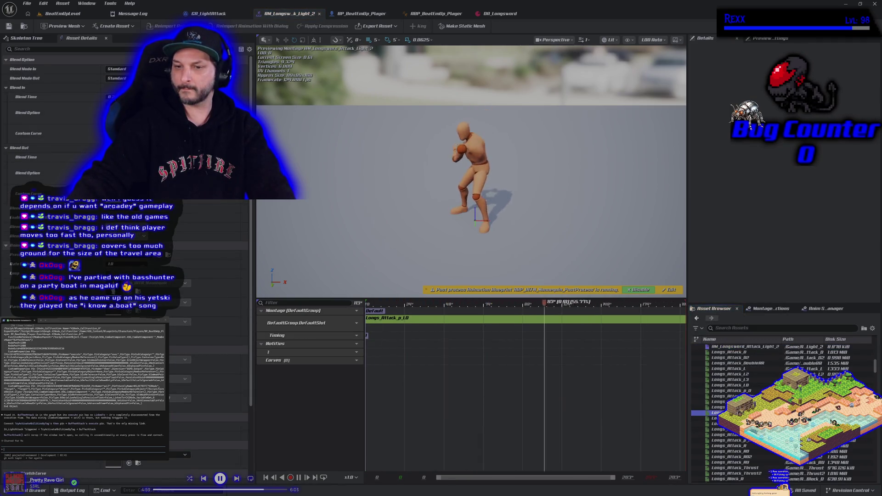
drag(504, 316, 504, 317)
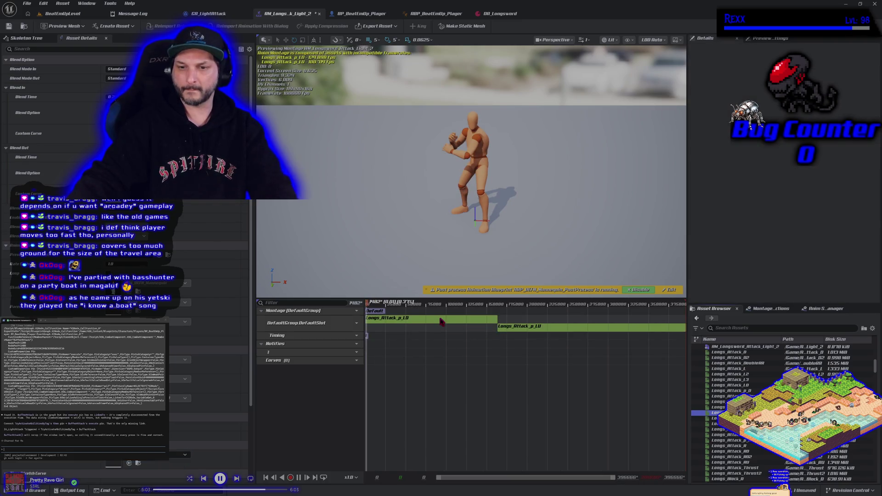
click(430, 321)
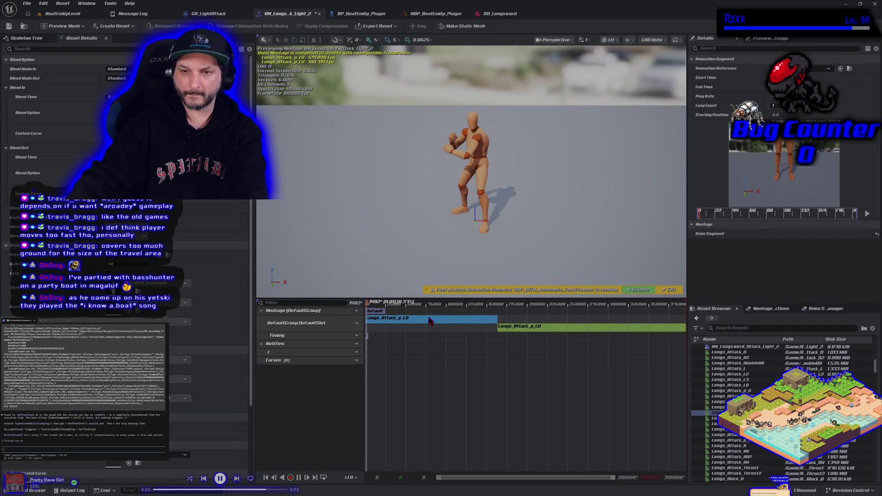
key(Delete)
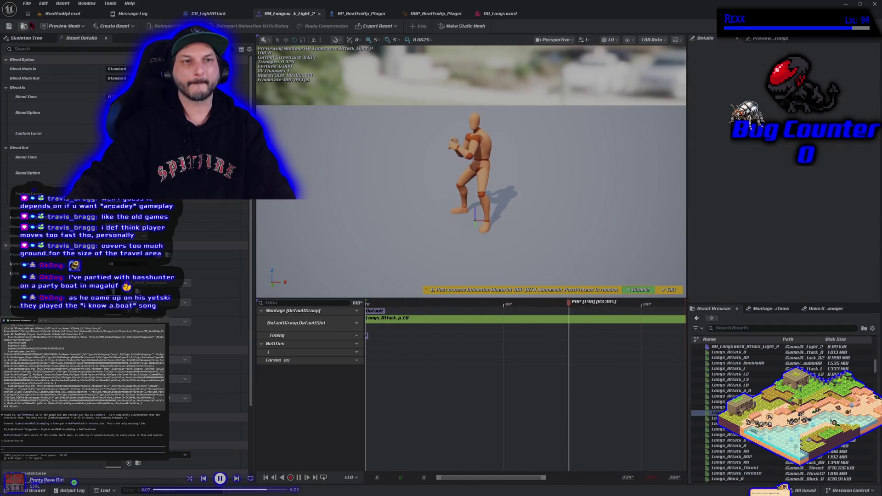
click(57, 14)
key(alt+p)
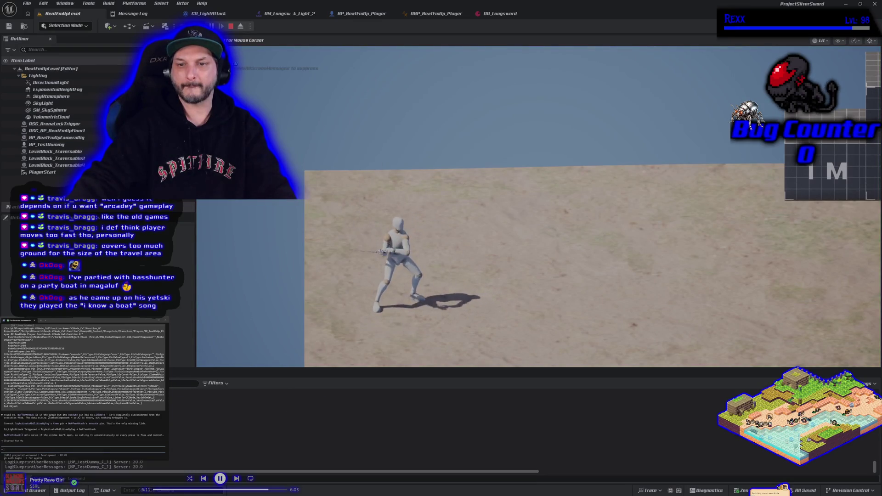
Stop the play session and open the Light_1 montage to compare its notifies.
key(Escape)
click(430, 13)
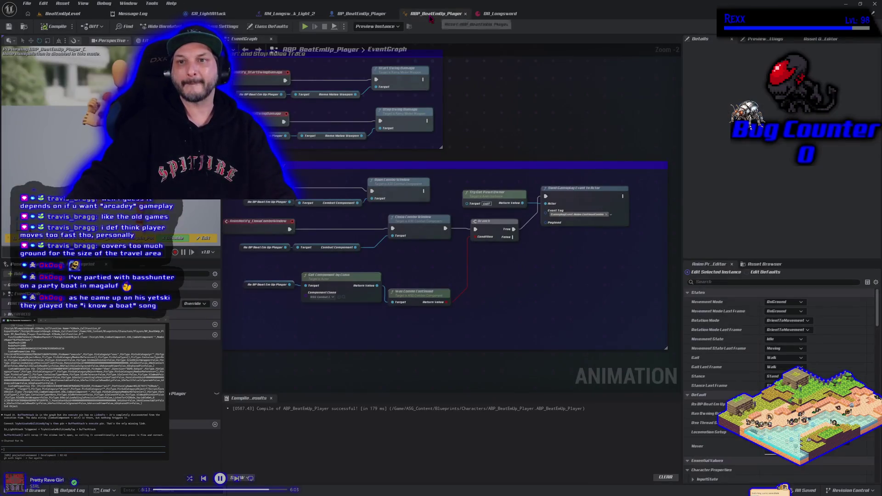
click(363, 14)
click(289, 14)
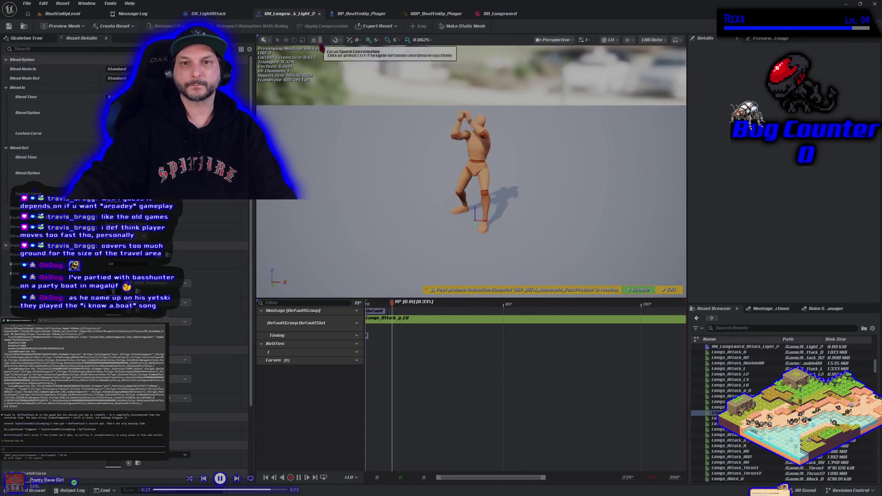
scroll(753, 393, up, 2)
double_click(756, 374)
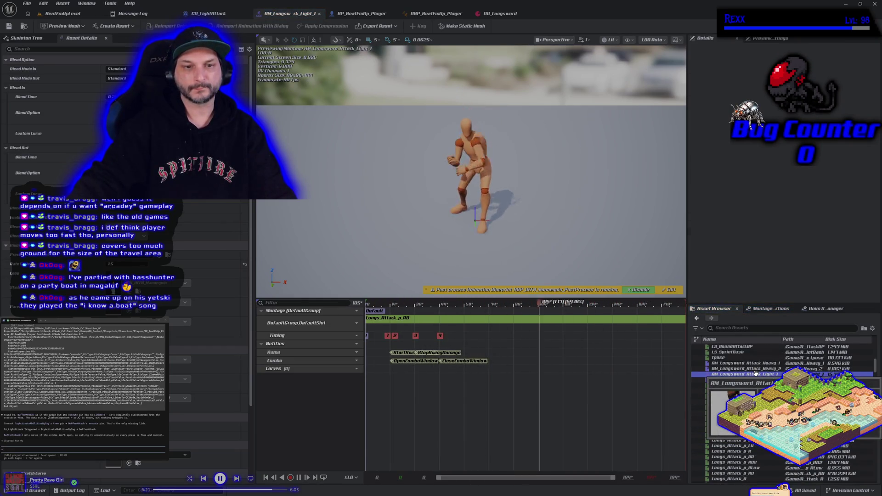
Reopen Light_2 and apply its new Rate Scale playback rate.
double_click(754, 379)
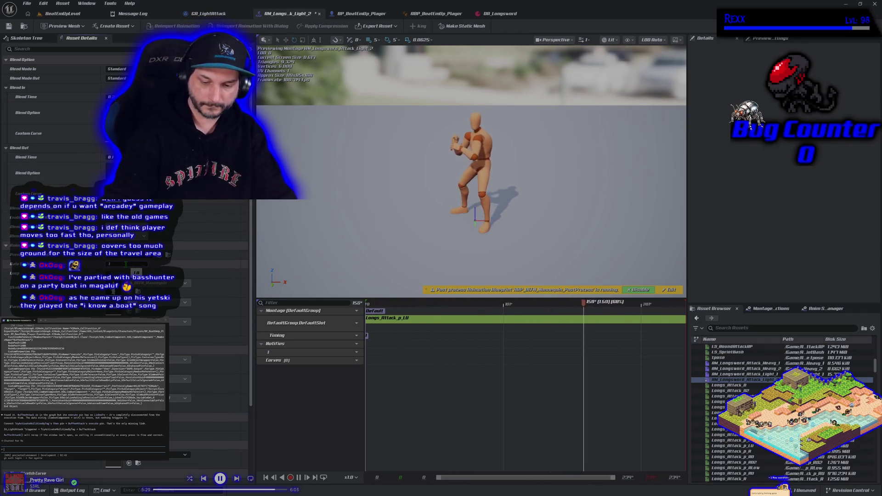
key(Return)
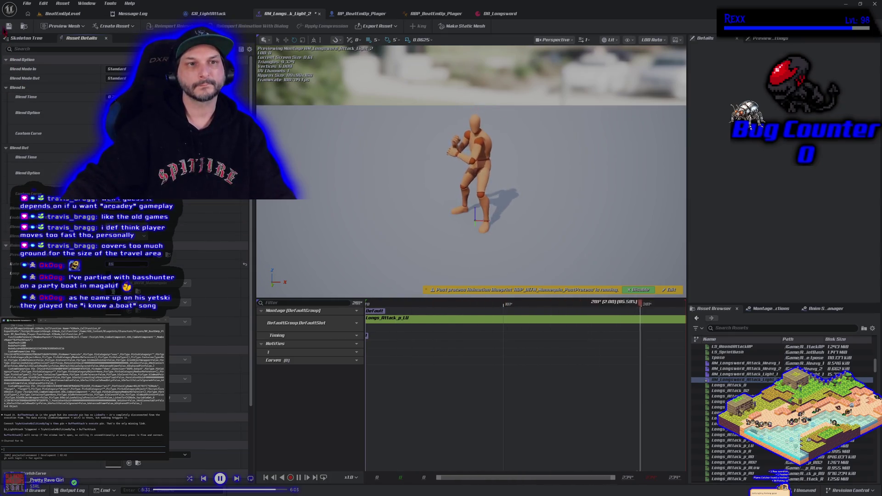
click(100, 16)
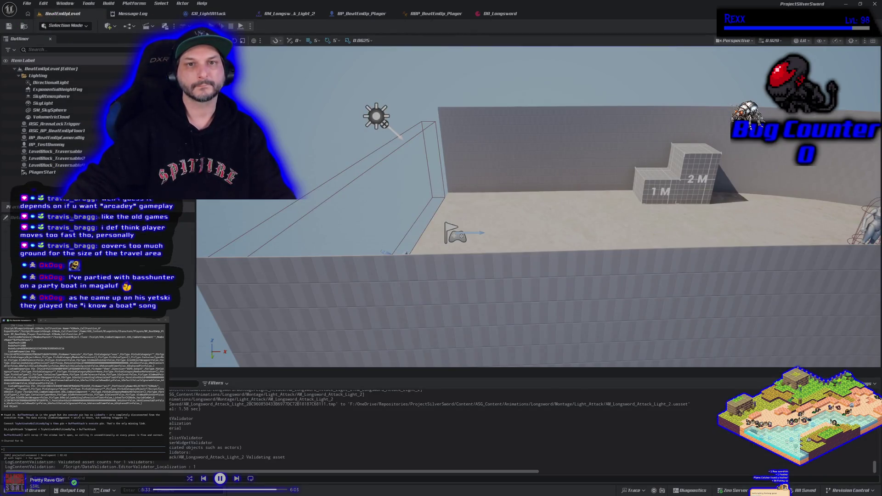
Play-test the retimed Light_2 attack once in the level.
key(alt+p)
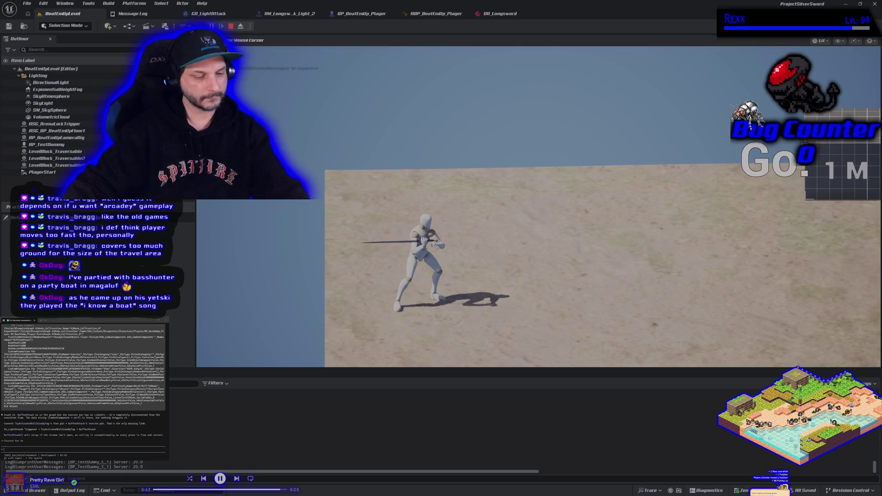
key(Escape)
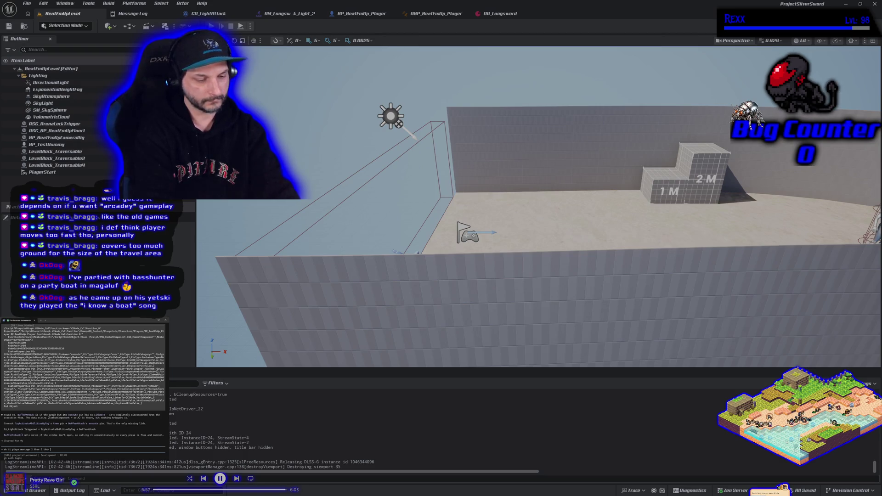
key(Return)
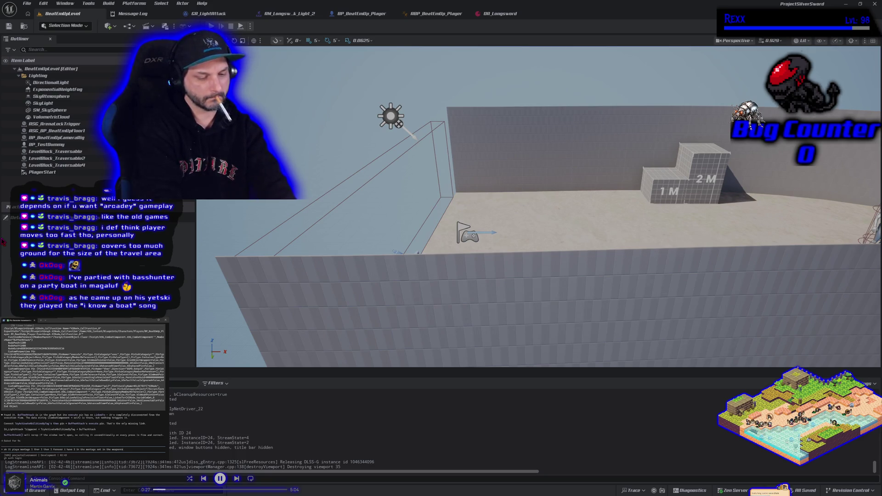
key(Return)
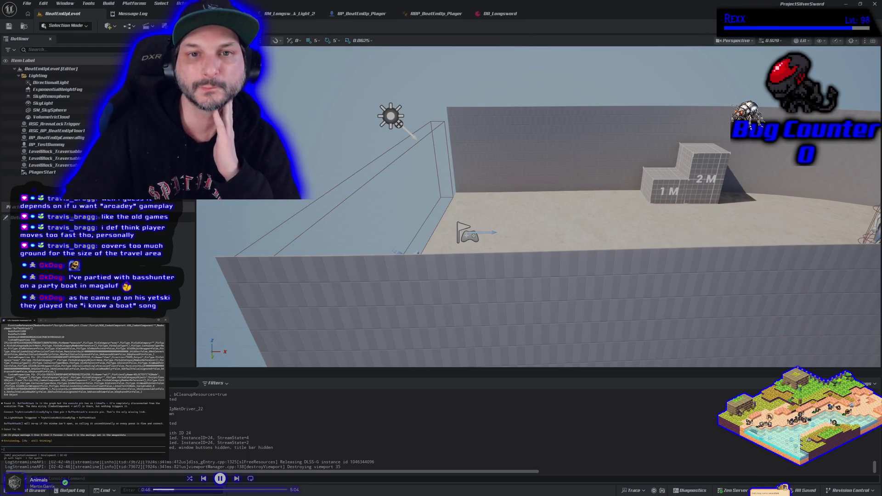
Run two more quick play-tests, then bring up the DA_Longsword data asset.
key(alt+p)
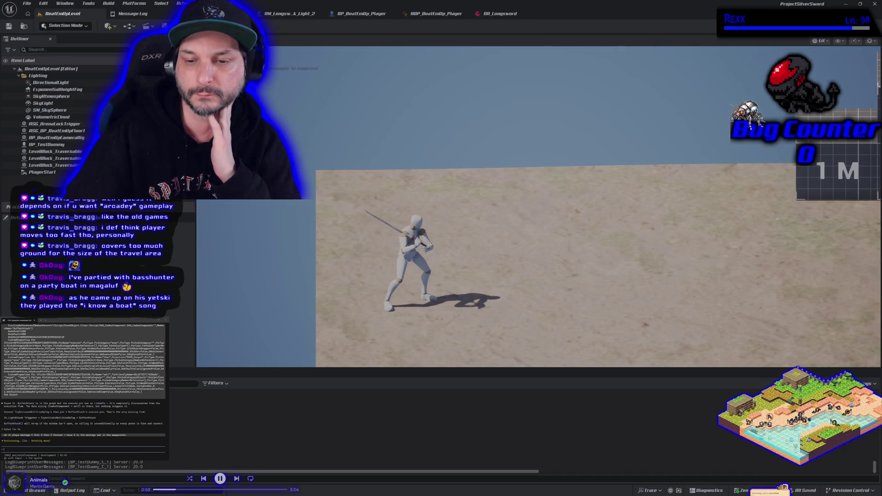
key(Escape)
key(alt+p)
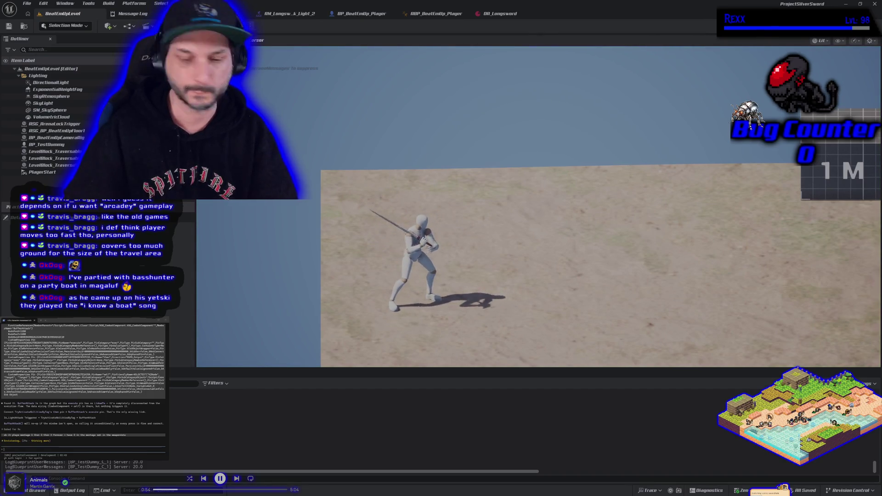
key(Escape)
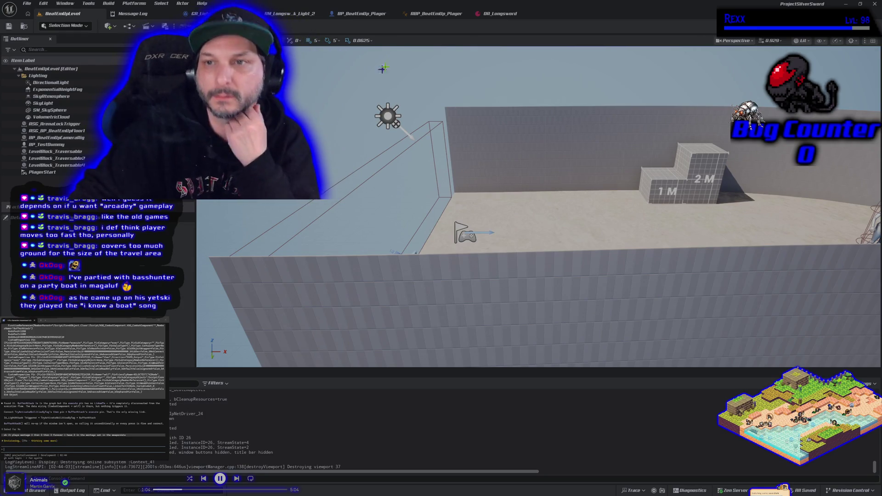
click(505, 14)
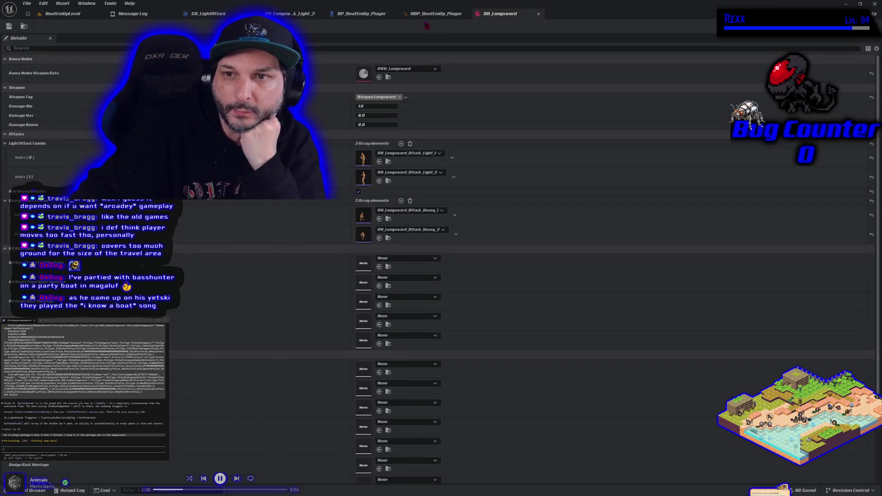
Inspect the melee trace nodes in ABP_BeatEmUp_Player's EventGraph and BP_BeatEmUp_Player, ending in AM_Longsword_Attack_Light_2.
click(435, 14)
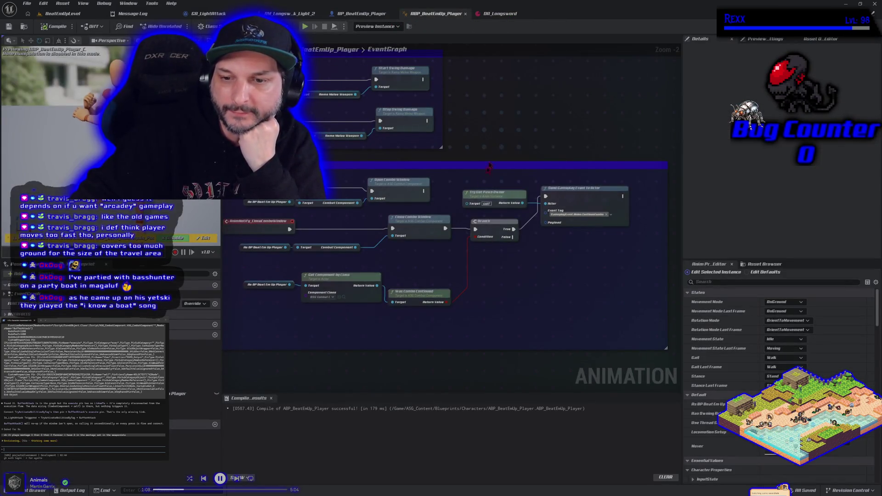
scroll(414, 275, down, 1)
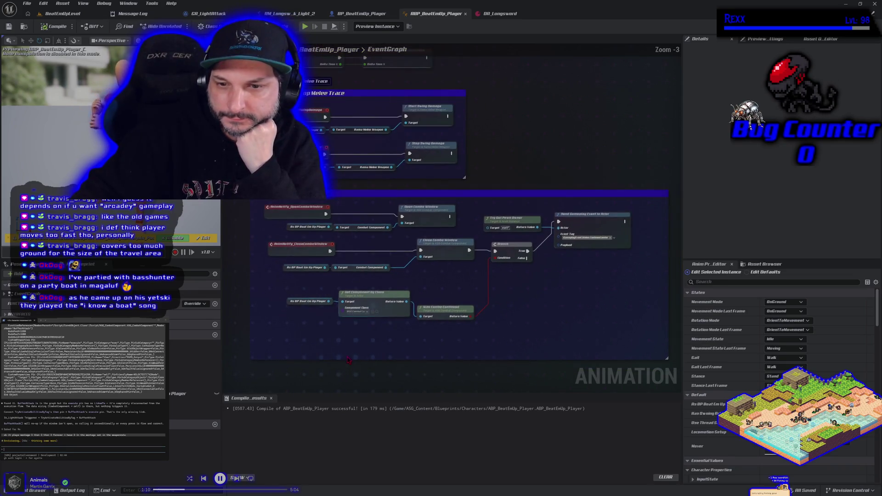
drag(348, 359, 334, 349)
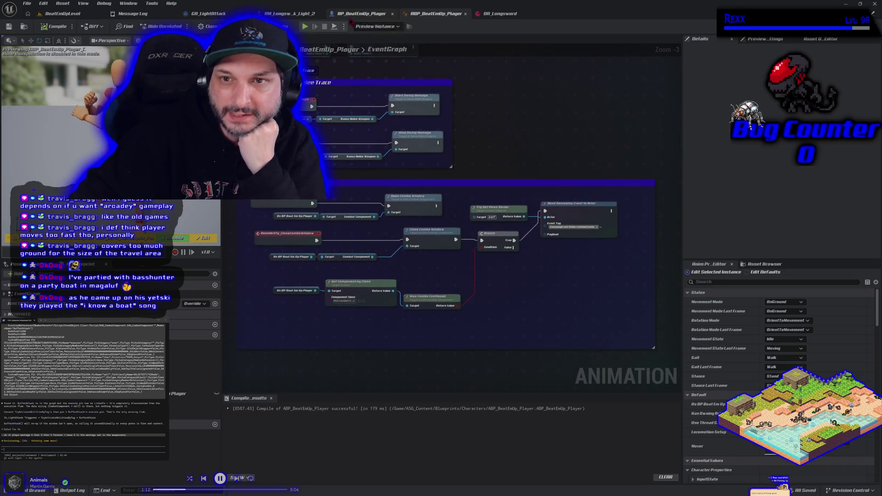
click(350, 14)
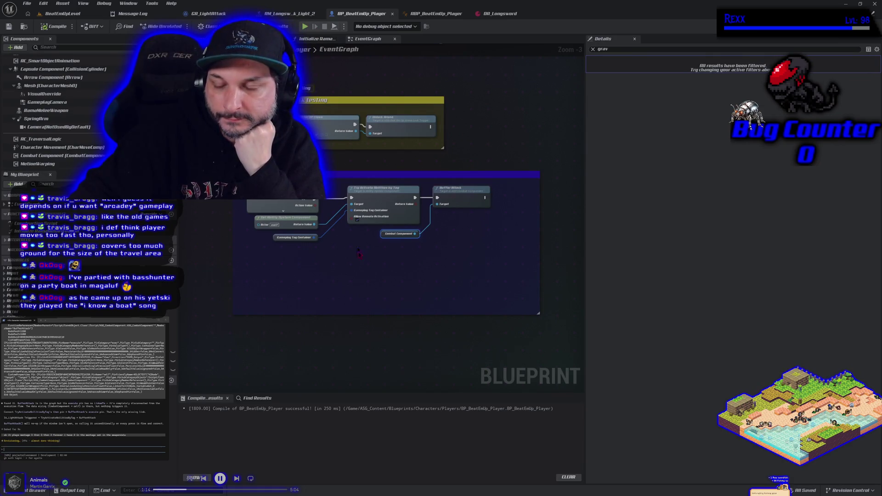
click(307, 12)
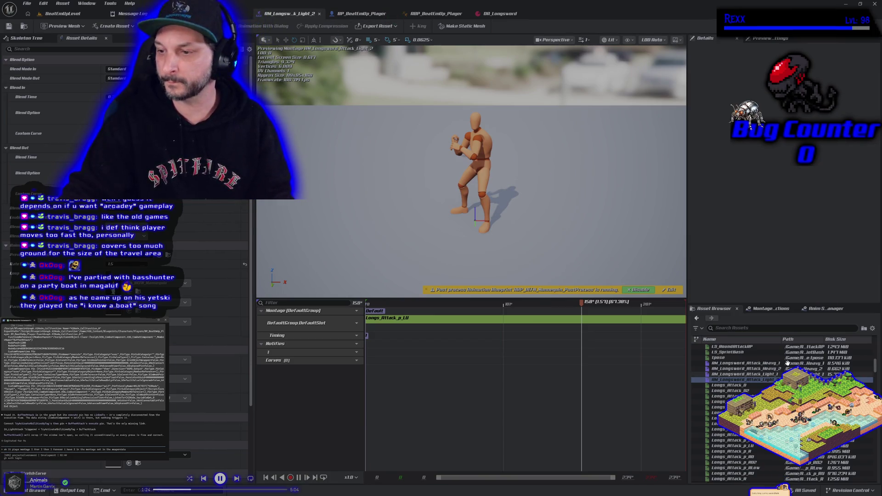
Copy the swing-damage and combo-window notifies from the AM_Longsword_Attack_Light_1 montage.
double_click(741, 375)
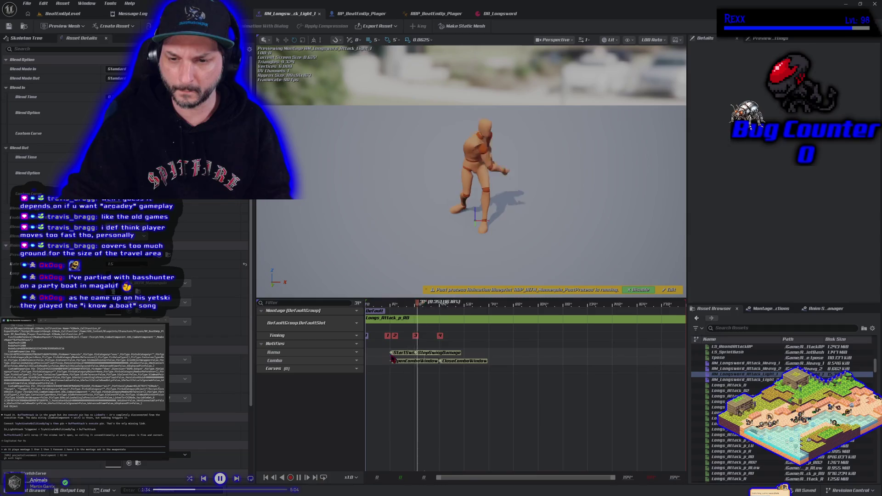
click(423, 373)
click(406, 354)
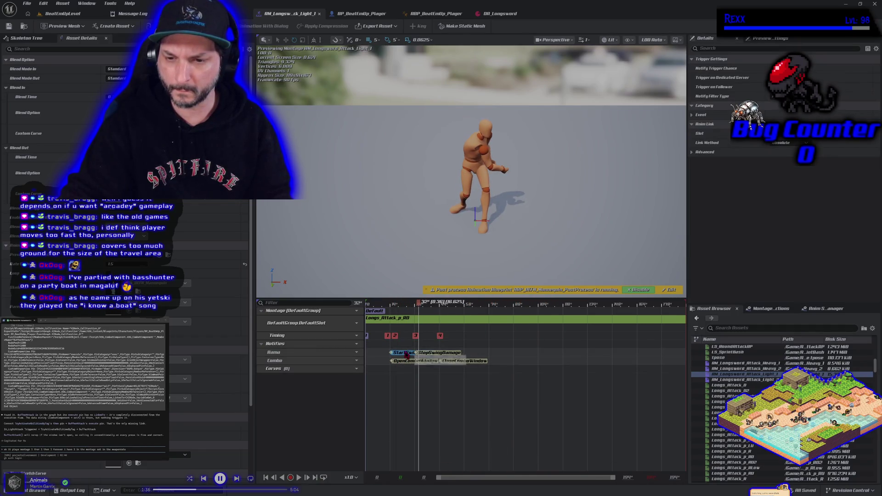
right_click(460, 364)
click(478, 374)
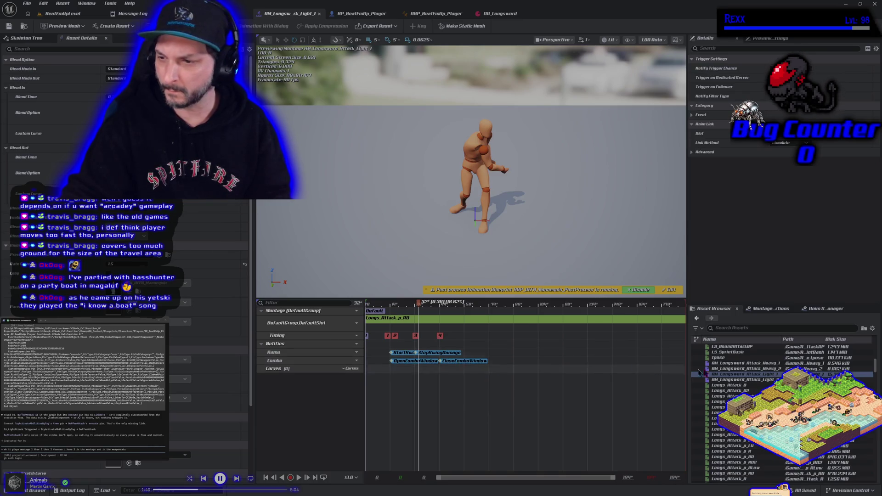
Paste the notifies into Light_2 and name the first notify track Rama.
double_click(702, 380)
key(ctrl+v)
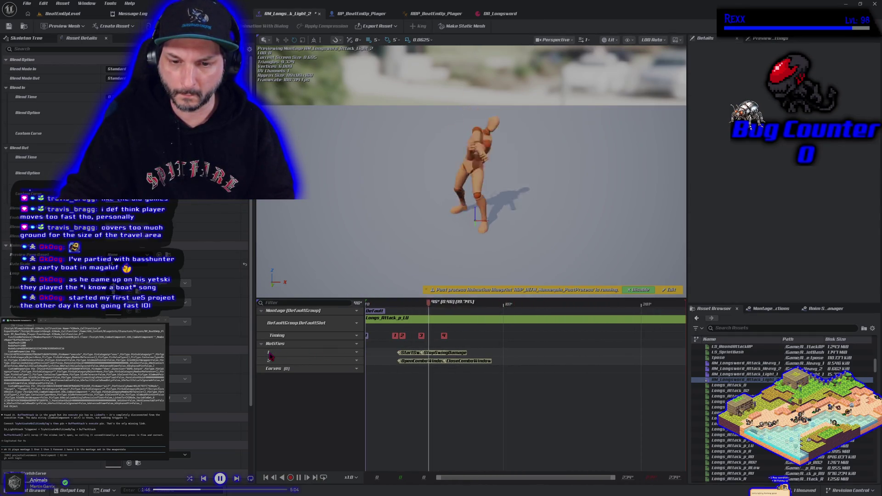
text(Trai)
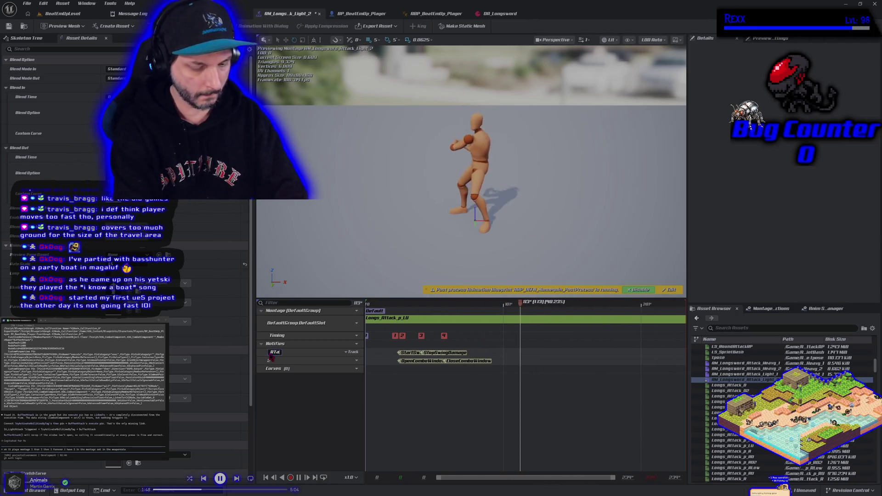
key(Return)
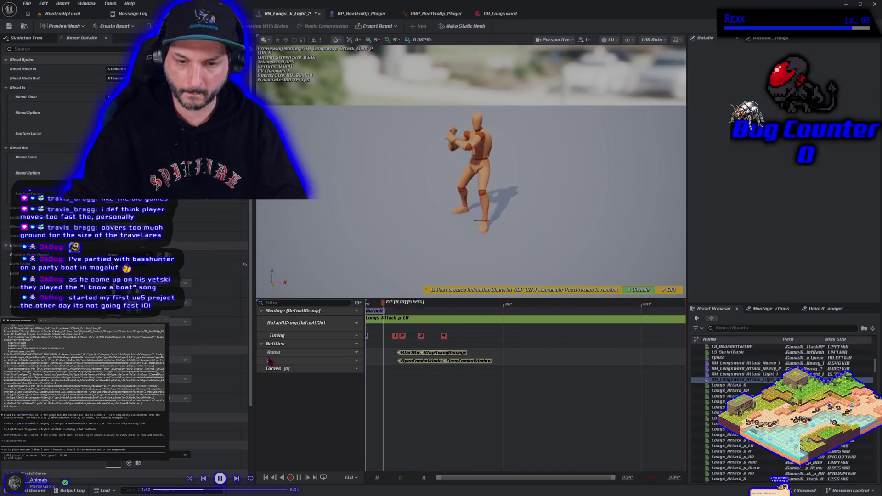
Name the second notify track Combo and save the Light_2 montage.
double_click(726, 375)
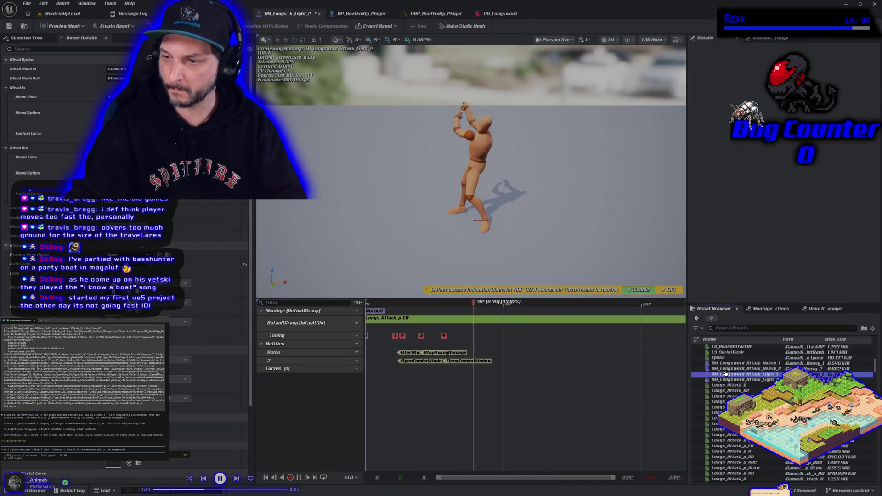
double_click(727, 380)
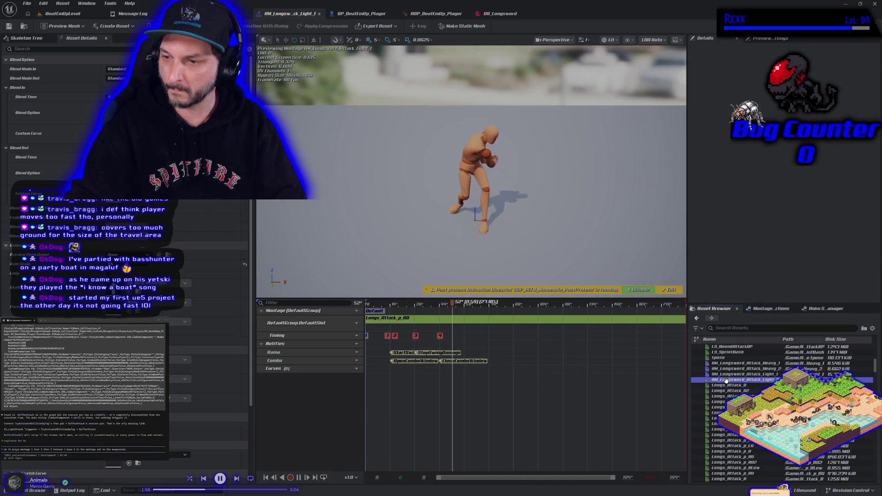
mouse_move(269, 361)
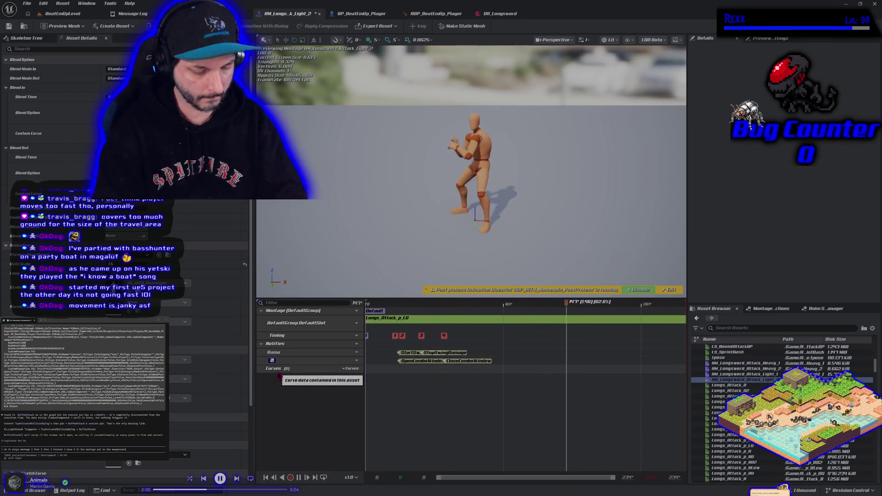
text(Combo)
key(Return)
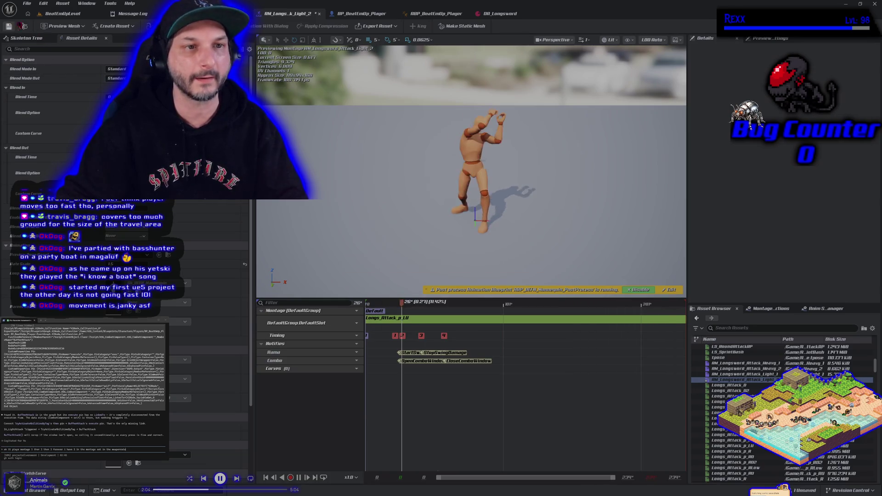
click(17, 26)
click(59, 13)
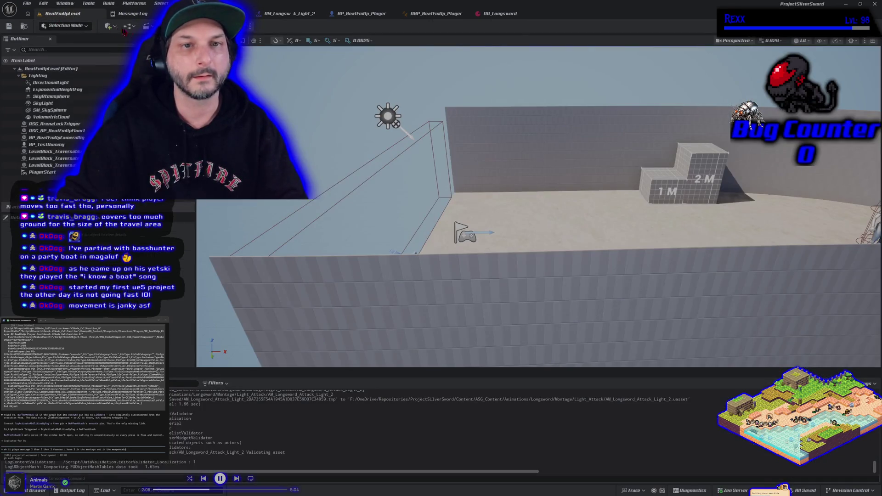
Play-test the Light_2 swing with its pasted notifies, then reopen the AM_Longsword_Attack_Light_2 editor.
key(alt+p)
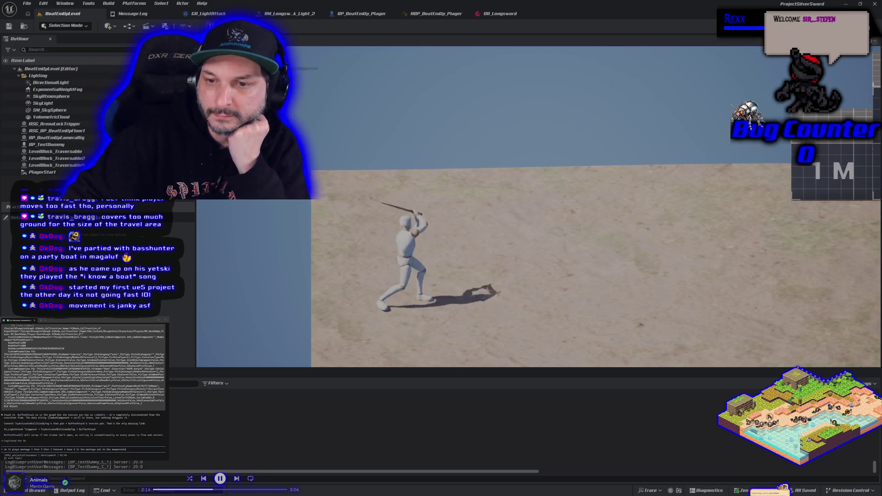
key(Escape)
click(349, 17)
click(287, 13)
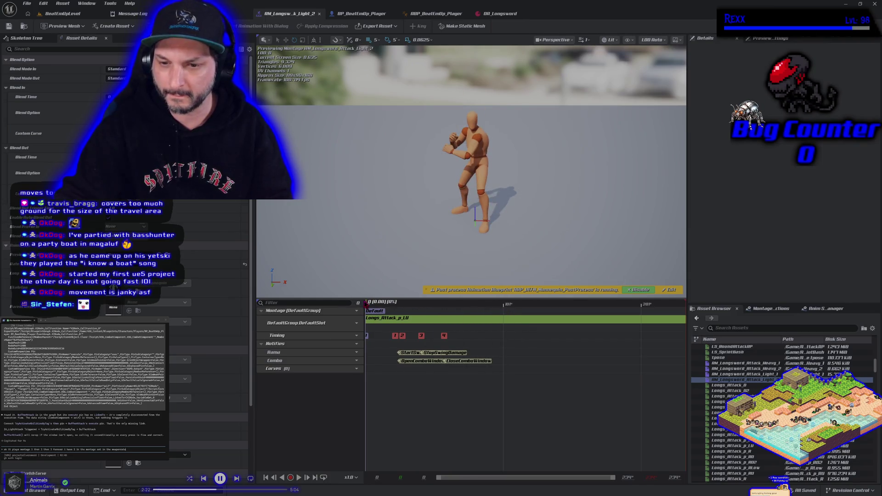
Shift StopSwingDamage and CloseComboWindow later, checking timing at frames 36, 43 and 65.
drag(393, 300, 426, 294)
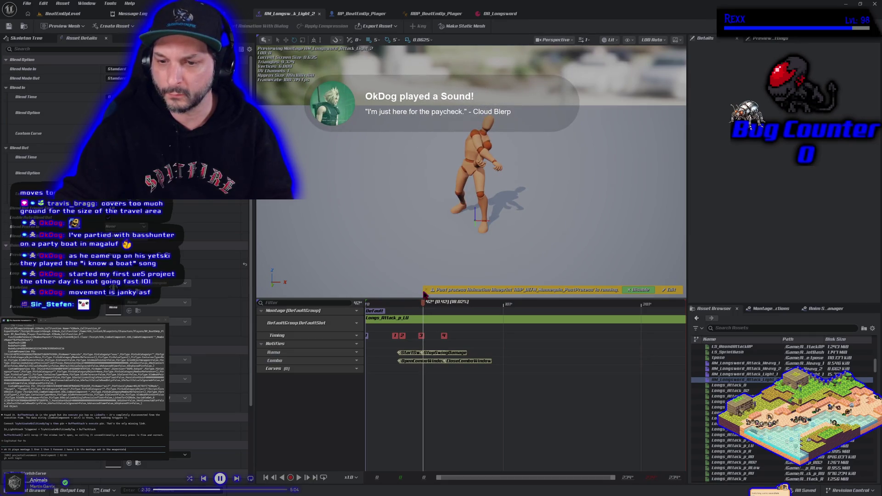
drag(423, 297, 422, 299)
click(444, 353)
mouse_move(444, 353)
mouse_down()
mouse_move(490, 353)
mouse_move(451, 353)
mouse_move(434, 365)
mouse_move(452, 368)
mouse_move(432, 375)
mouse_up()
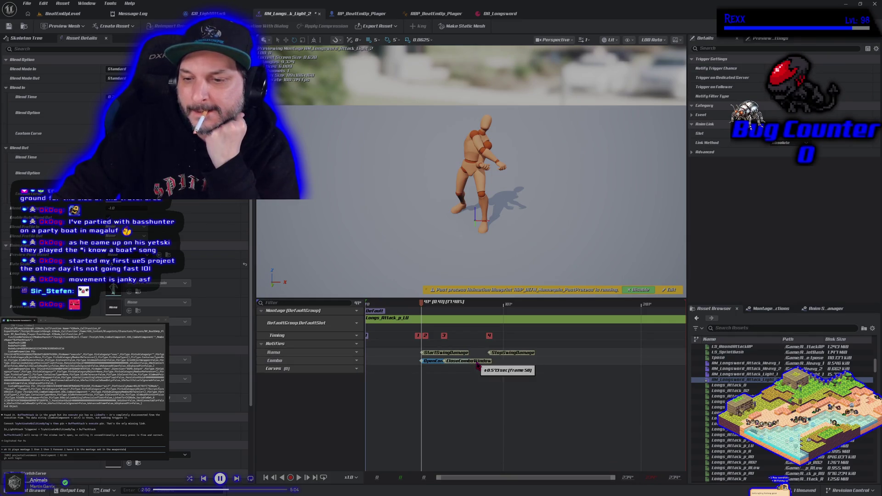
drag(478, 365, 533, 375)
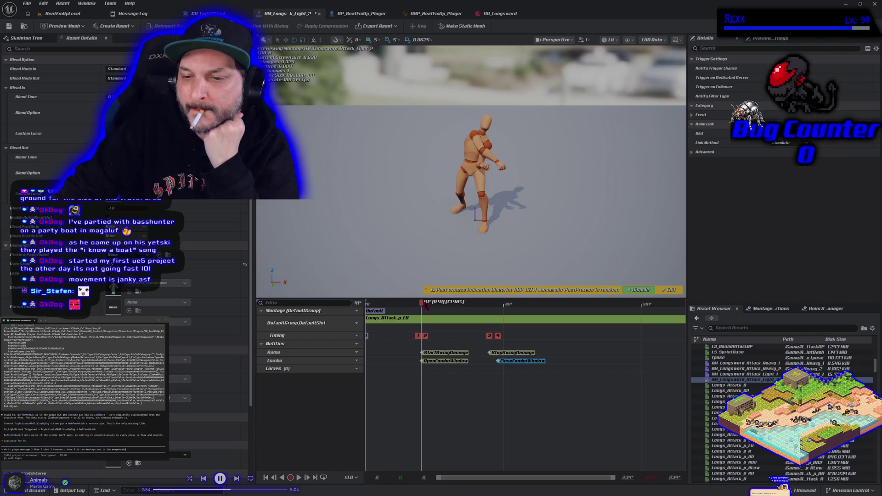
mouse_move(423, 306)
mouse_down()
mouse_move(458, 312)
mouse_move(437, 307)
mouse_move(469, 303)
mouse_move(432, 303)
mouse_move(448, 301)
mouse_up()
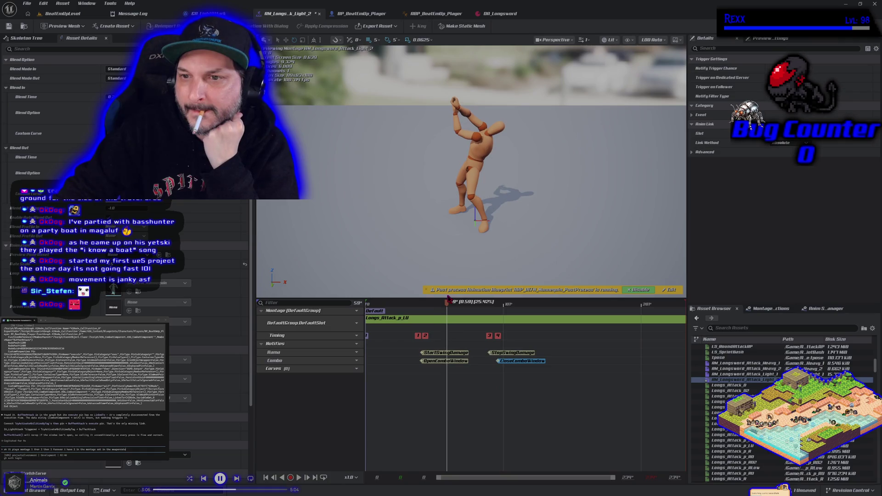